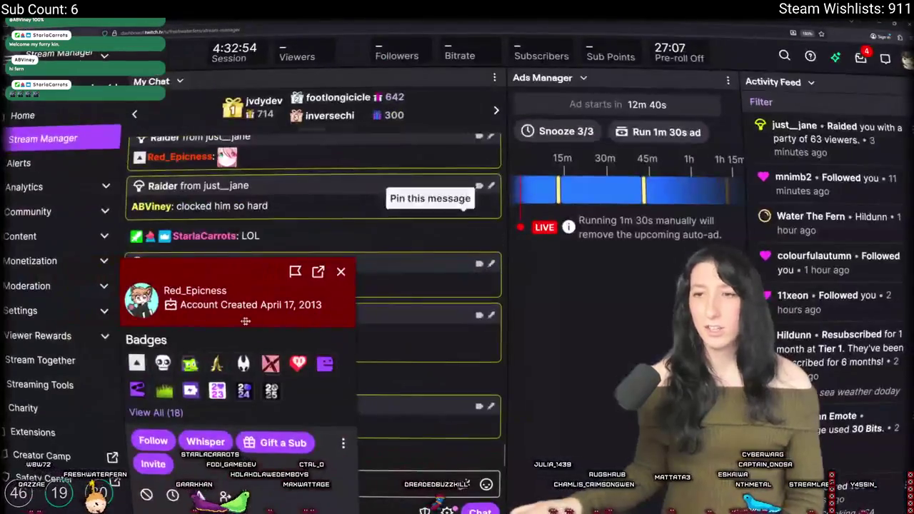
# - Open the chatter's profile picture full size in its own tab, then close it and switch windows
pyautogui.moveTo(172, 266); pyautogui.dragTo(314, 141)
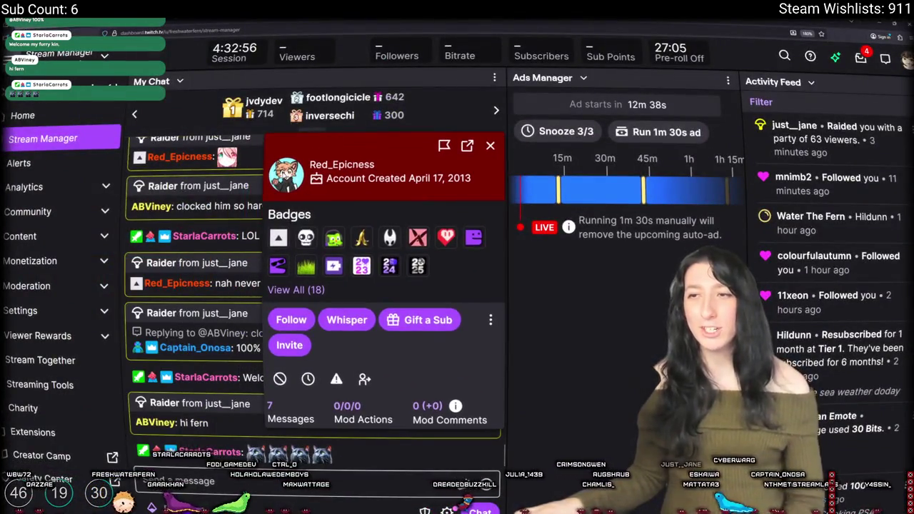
pyautogui.rightClick(289, 175)
pyautogui.press('Escape')
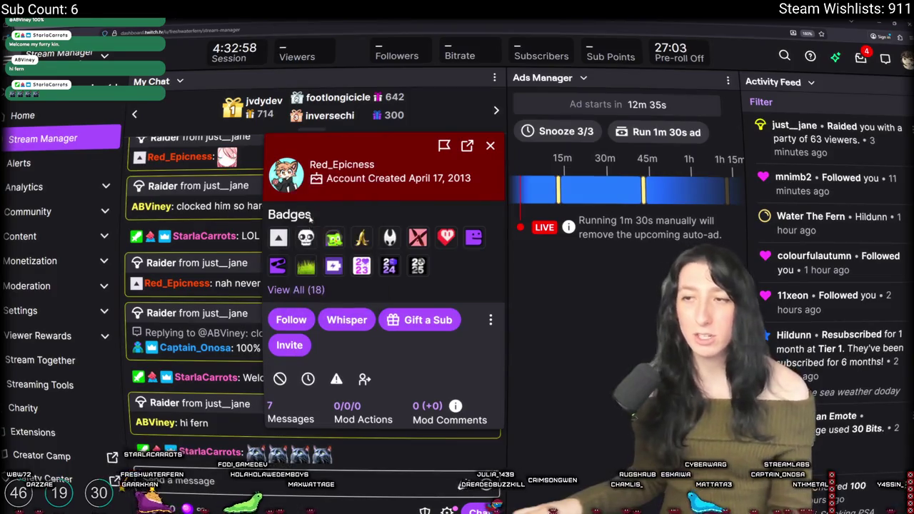
pyautogui.hotkey('ctrl', 'Tab')
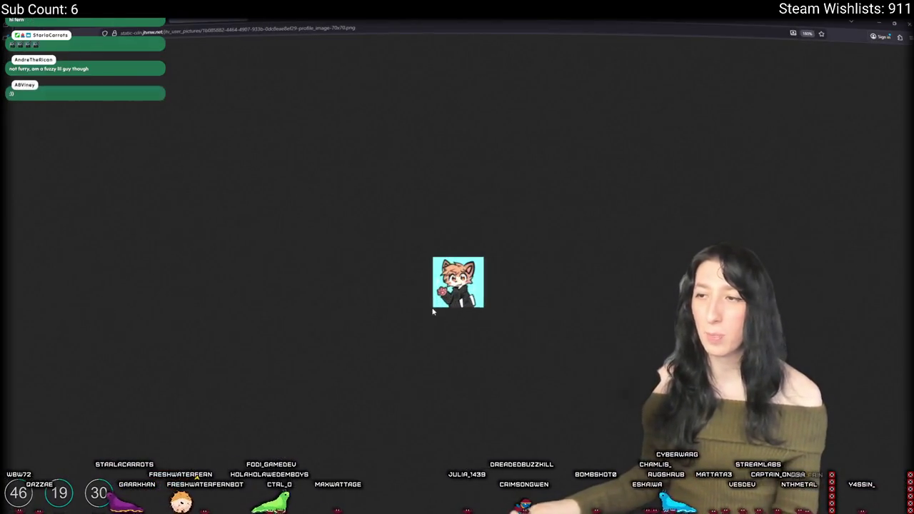
pyautogui.scroll(2, 463, 314)
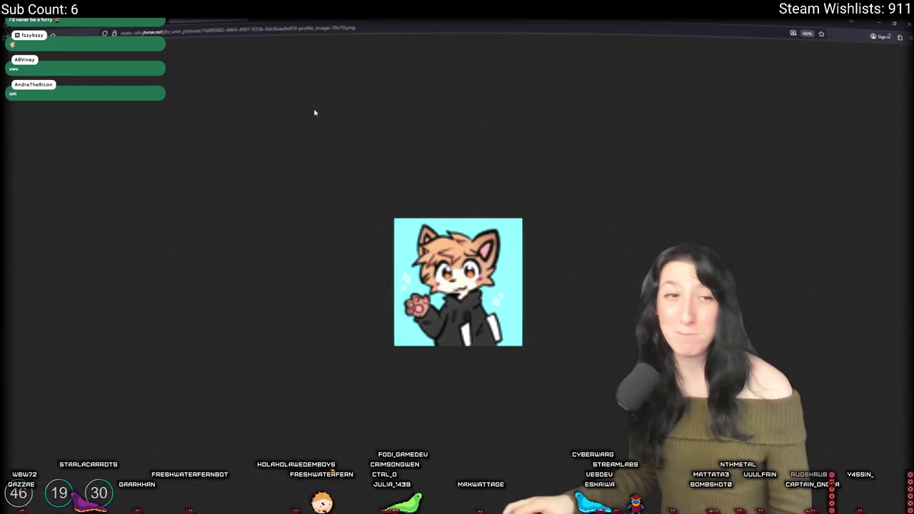
pyautogui.hotkey('ctrl', 'w')
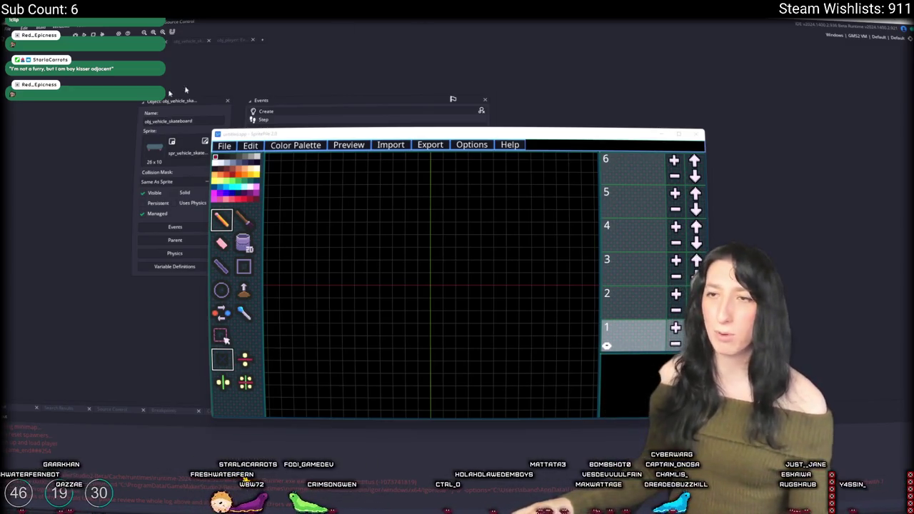
pyautogui.hotkey('alt', 'Tab')
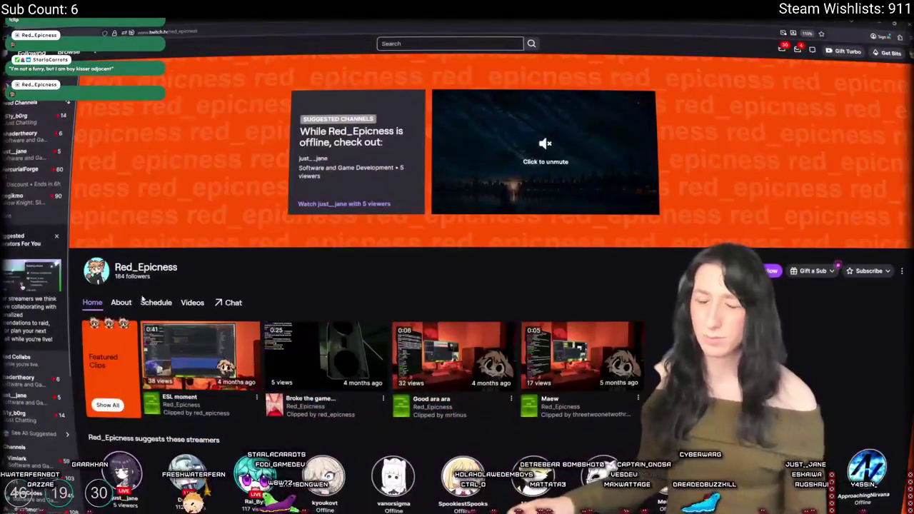
# - Check the channel's About and Videos tabs, play the ESL moment clip, then return to Videos
pyautogui.click(120, 302)
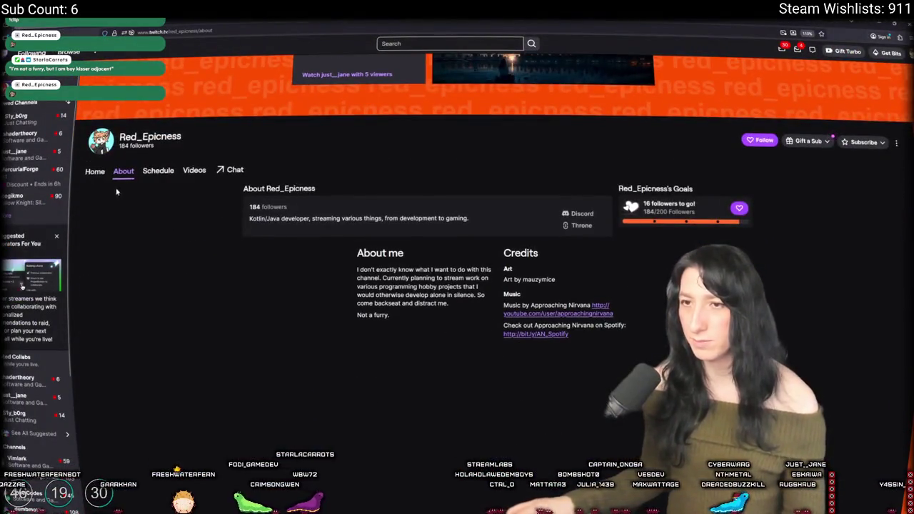
pyautogui.click(195, 173)
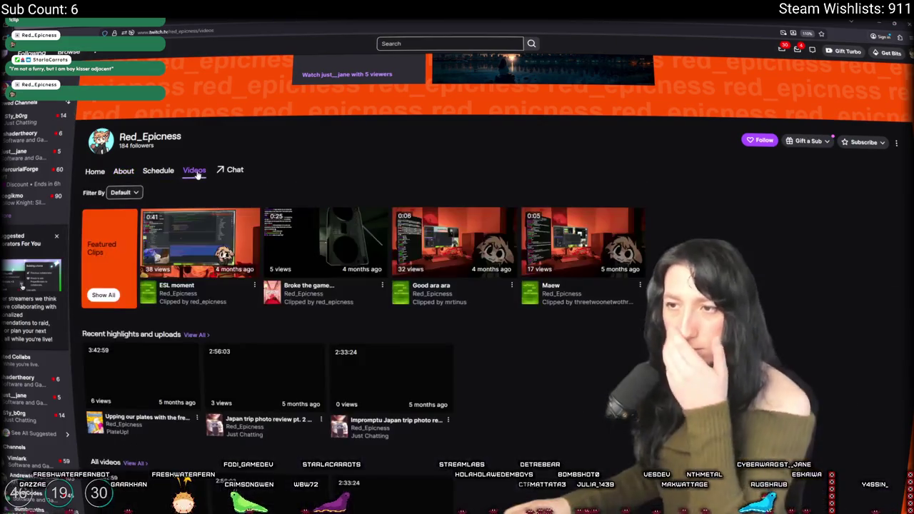
pyautogui.click(202, 257)
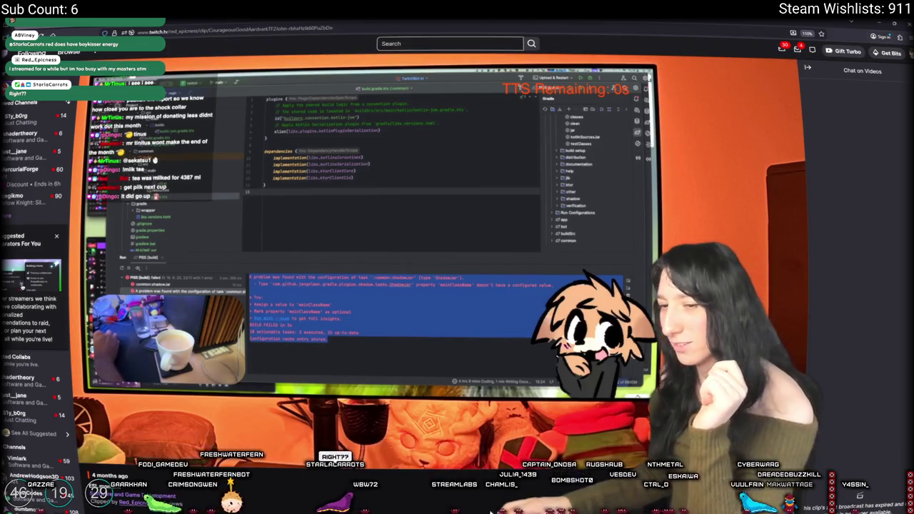
pyautogui.scroll(-2, 521, 424)
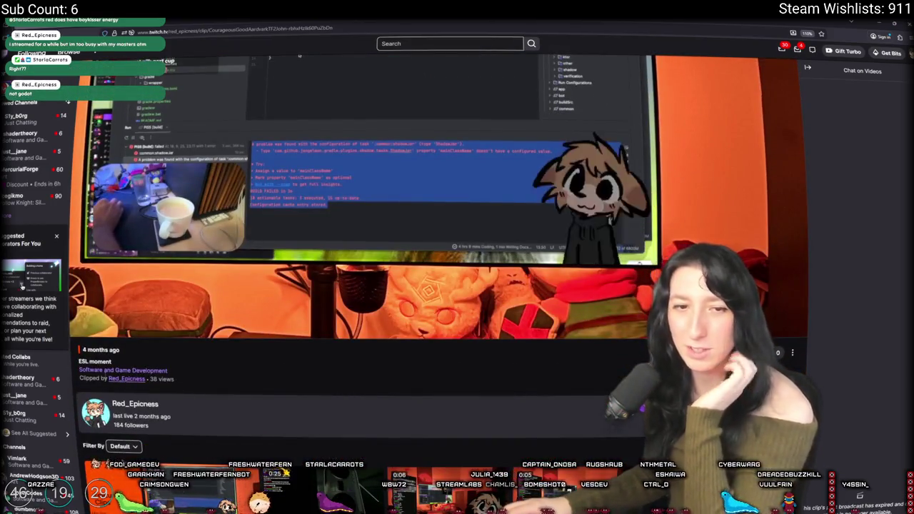
pyautogui.moveTo(263, 222)
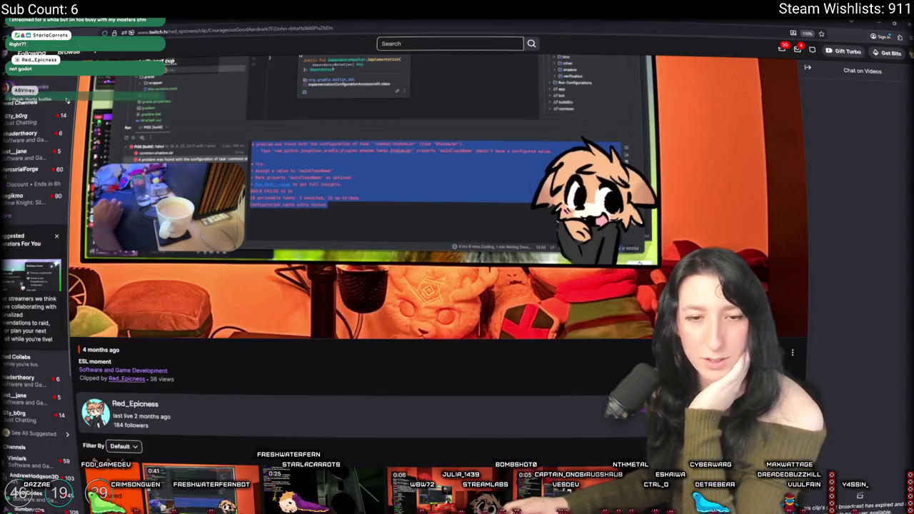
pyautogui.scroll(2, 300, 145)
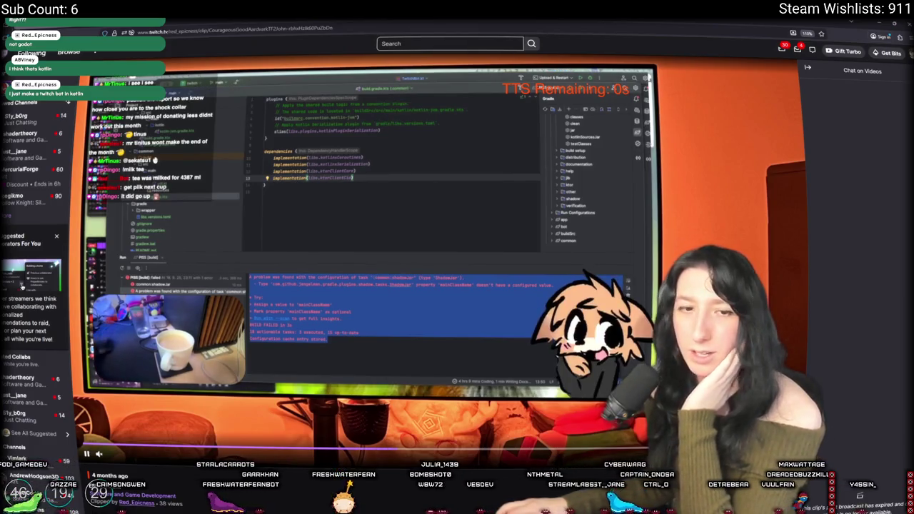
pyautogui.hotkey('alt', 'Left')
pyautogui.scroll(-2, 902, 338)
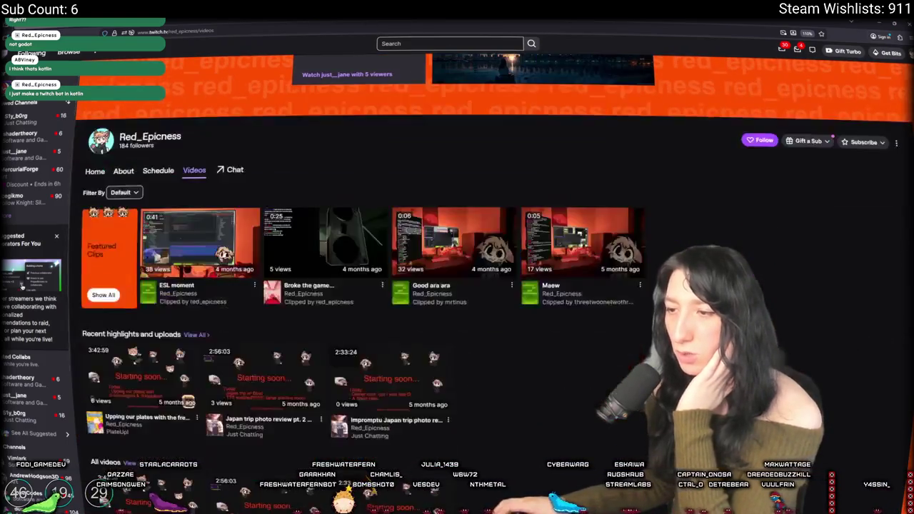
# - Play the Good ara ara clip and seek it to about 0:03
pyautogui.click(439, 248)
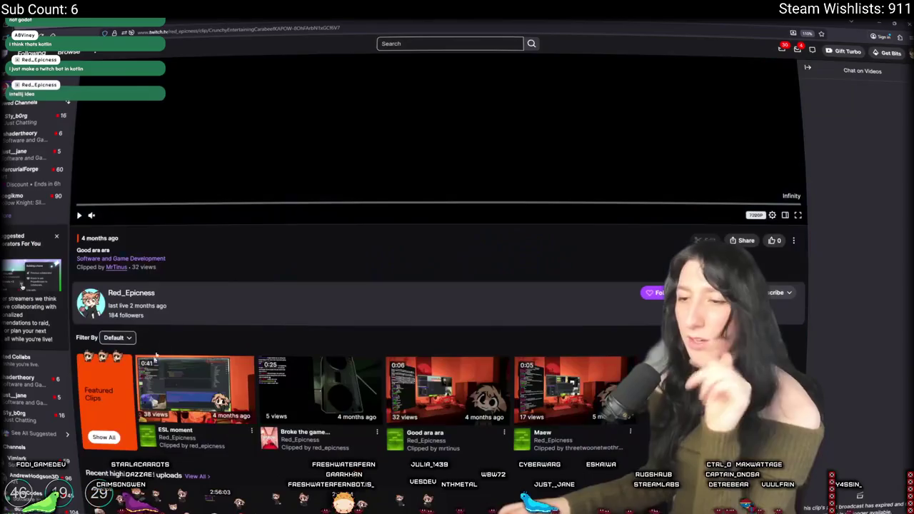
pyautogui.scroll(3, 257, 257)
pyautogui.scroll(2, 278, 300)
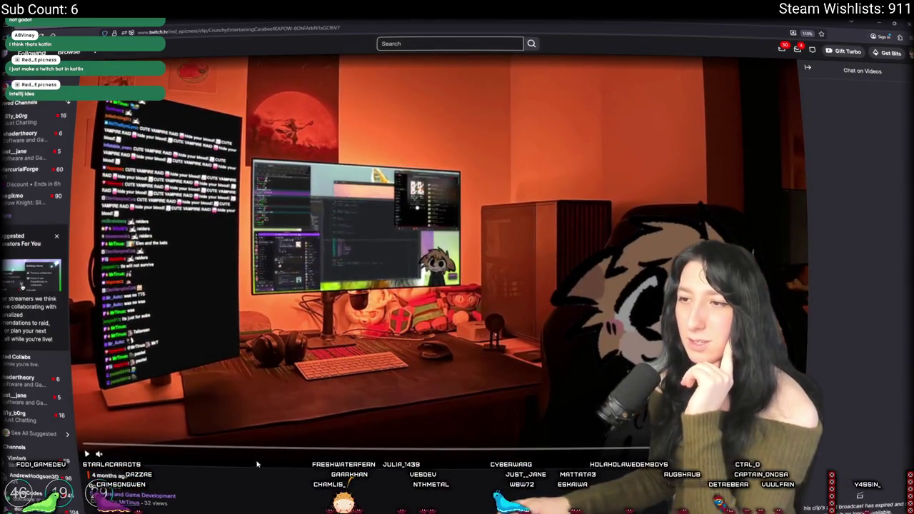
pyautogui.click(483, 452)
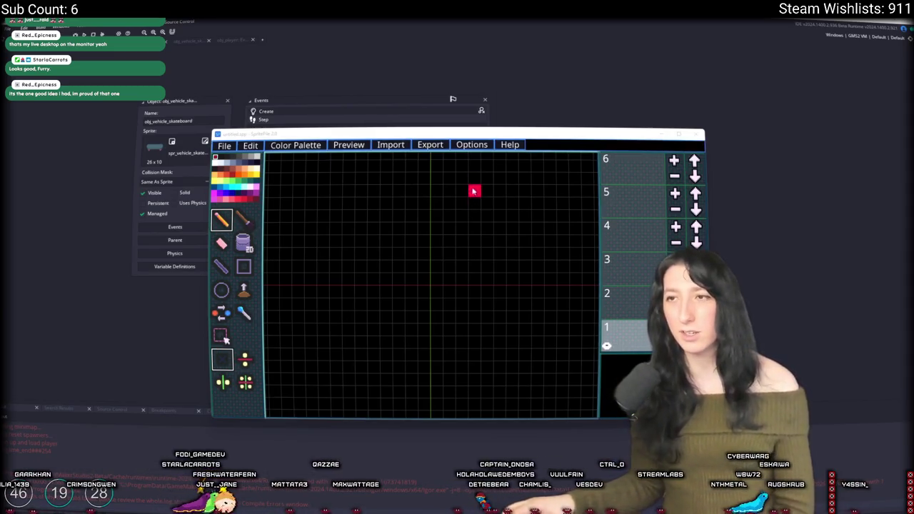
# - Maximize SpritePile, discard the unsaved project to start a new one, and switch to Aseprite
pyautogui.doubleClick(437, 127)
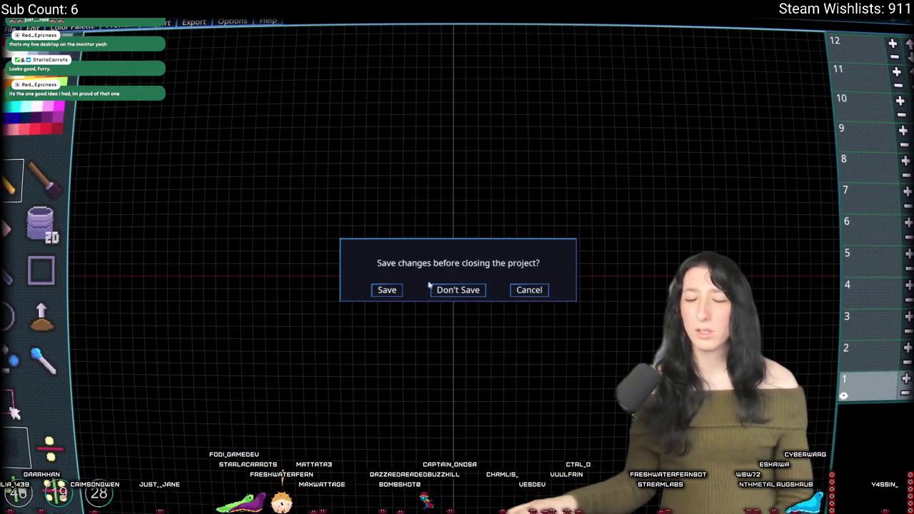
pyautogui.click(460, 291)
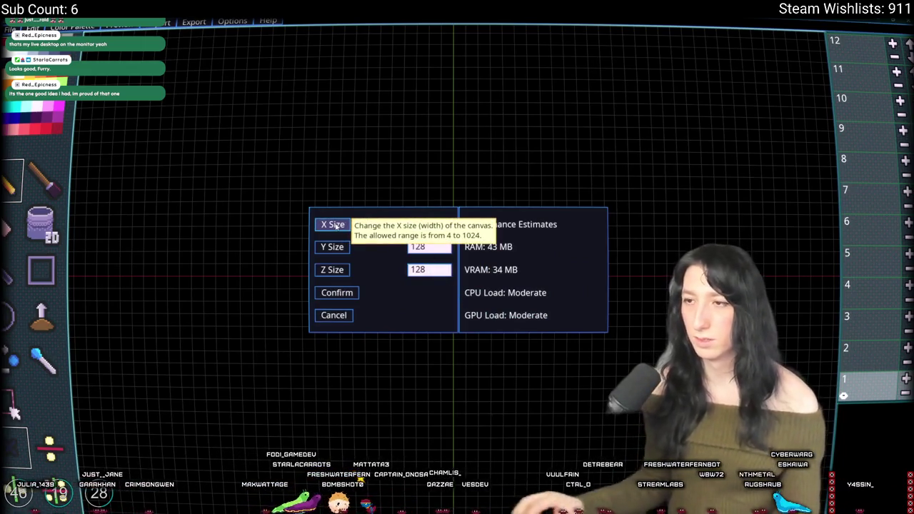
pyautogui.hotkey('alt', 'Tab')
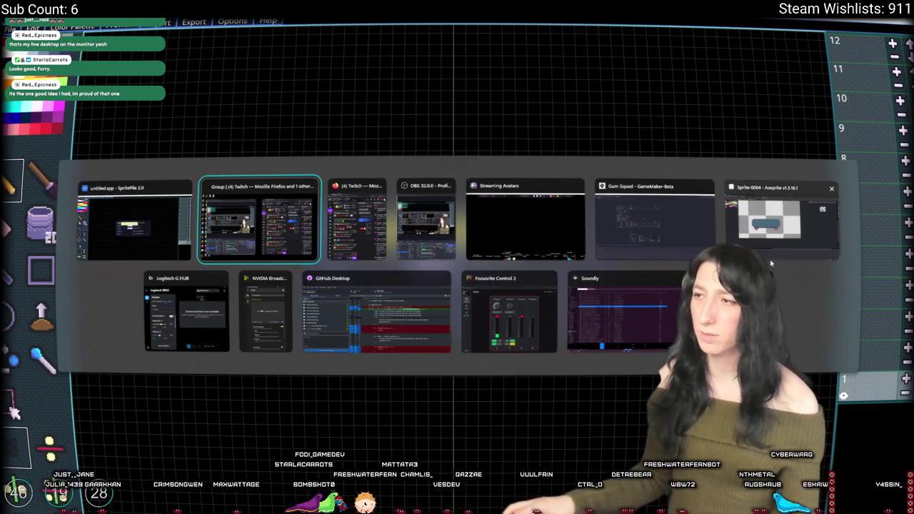
pyautogui.click(782, 222)
# - Box-select the whole skateboard sprite in Aseprite to read its size, then return to SpritePile
pyautogui.scroll(2, 205, 213)
pyautogui.moveTo(100, 156)
pyautogui.mouseDown()
pyautogui.moveTo(375, 243)
pyautogui.moveTo(500, 323)
pyautogui.mouseUp()
pyautogui.scroll(-3, 100, 155)
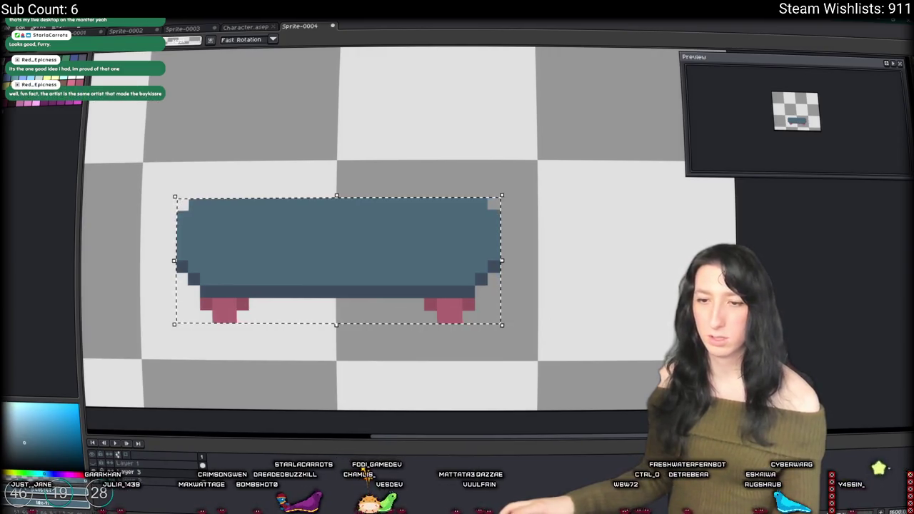
pyautogui.hotkey('alt', 'Tab')
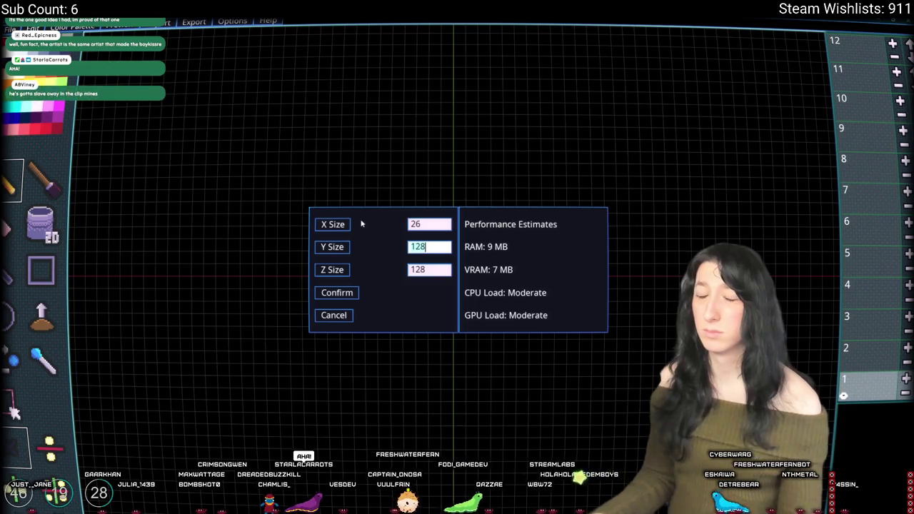
# - In Aseprite, select a narrow column through the deck's middle to measure its height
pyautogui.hotkey('alt', 'Tab')
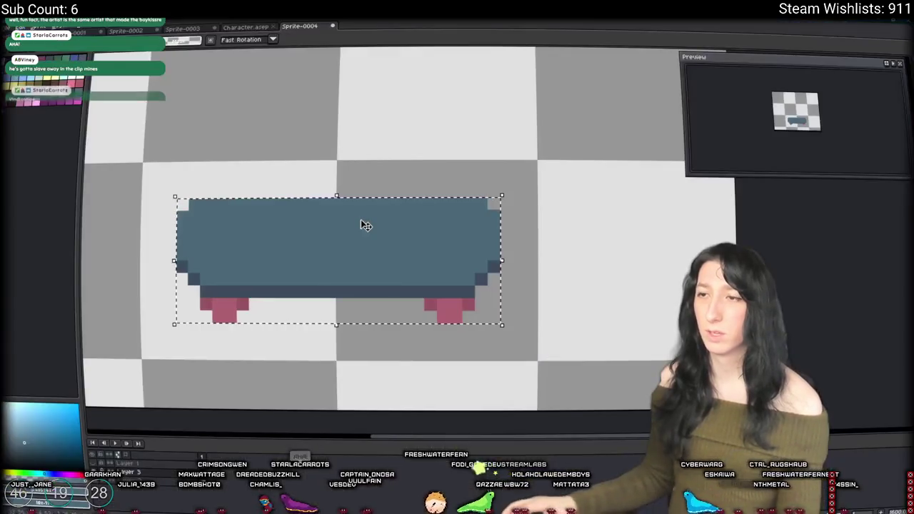
pyautogui.hotkey('ctrl', 'd')
pyautogui.moveTo(355, 204); pyautogui.dragTo(361, 278)
pyautogui.hotkey('ctrl', 'z')
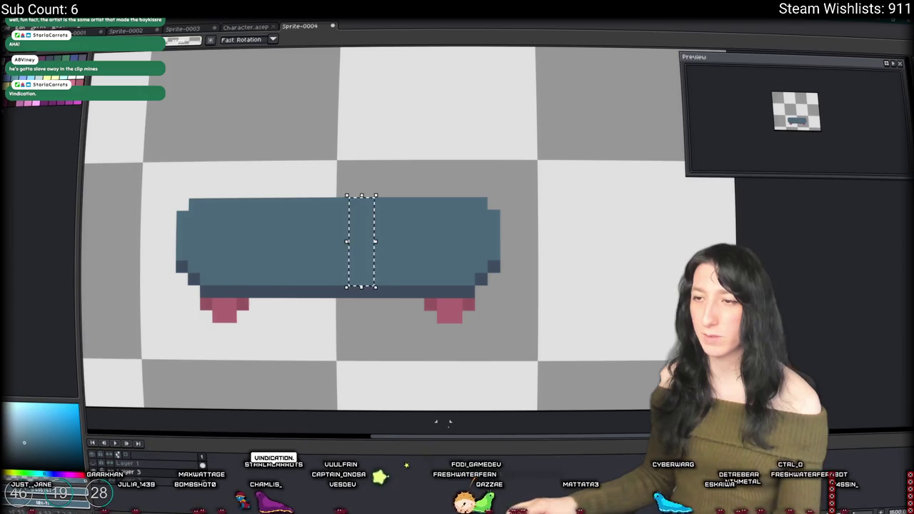
# - Set the new canvas to 26 × 7 × 12 with Y Size 7 and create it
pyautogui.hotkey('alt', 'Tab')
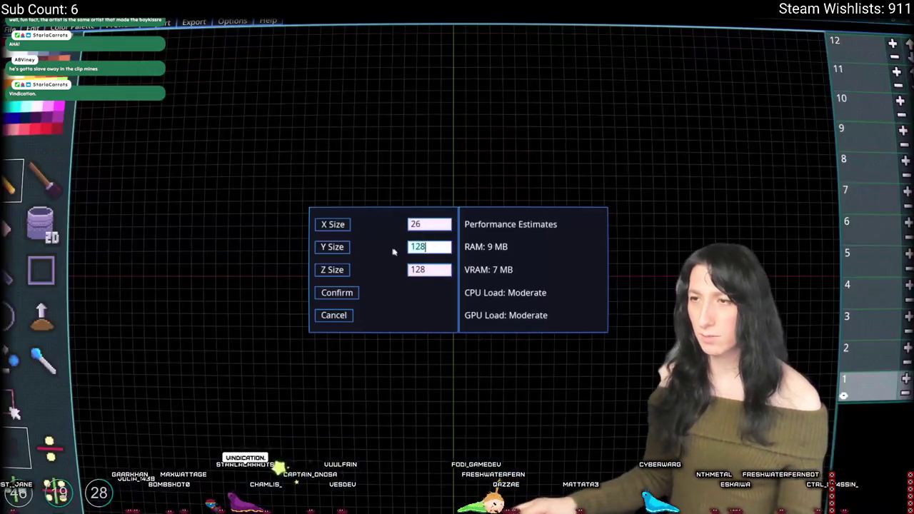
pyautogui.press('BackSpace')
pyautogui.press('BackSpace')
pyautogui.press('BackSpace')
pyautogui.write('7')
pyautogui.press('Tab')
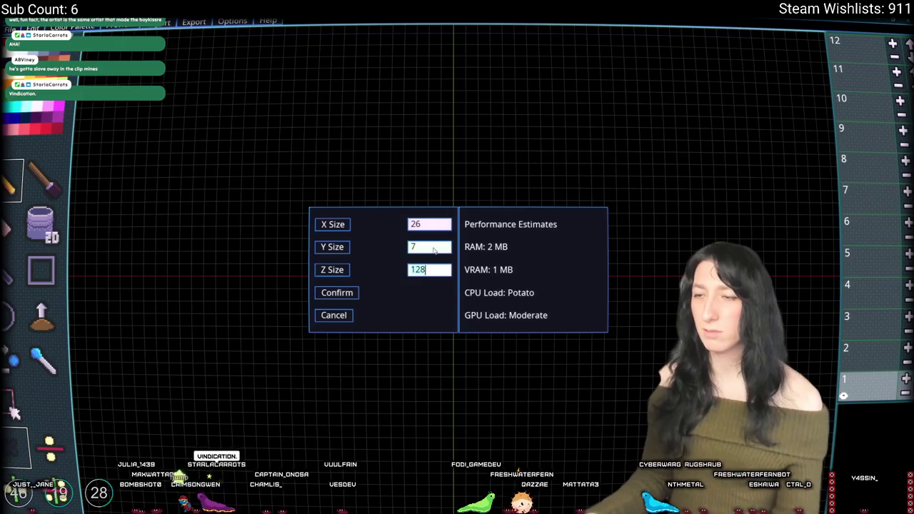
pyautogui.press('BackSpace')
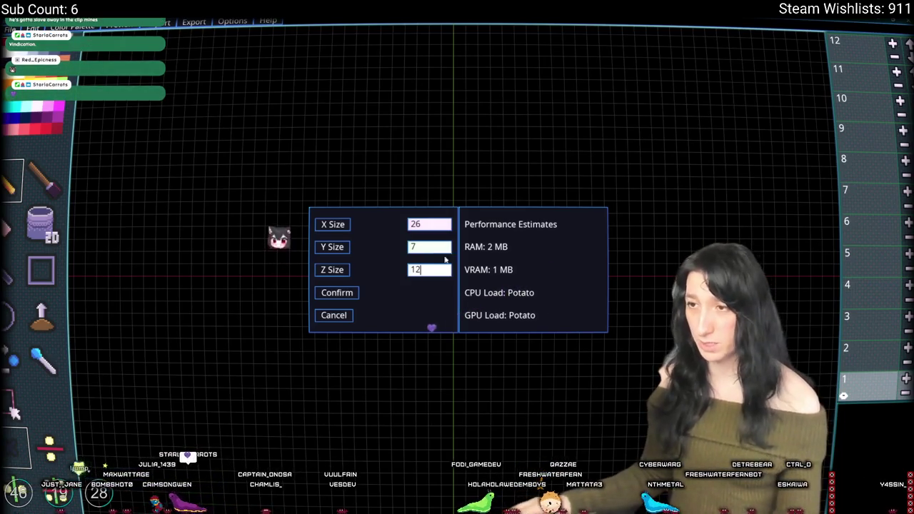
pyautogui.click(350, 292)
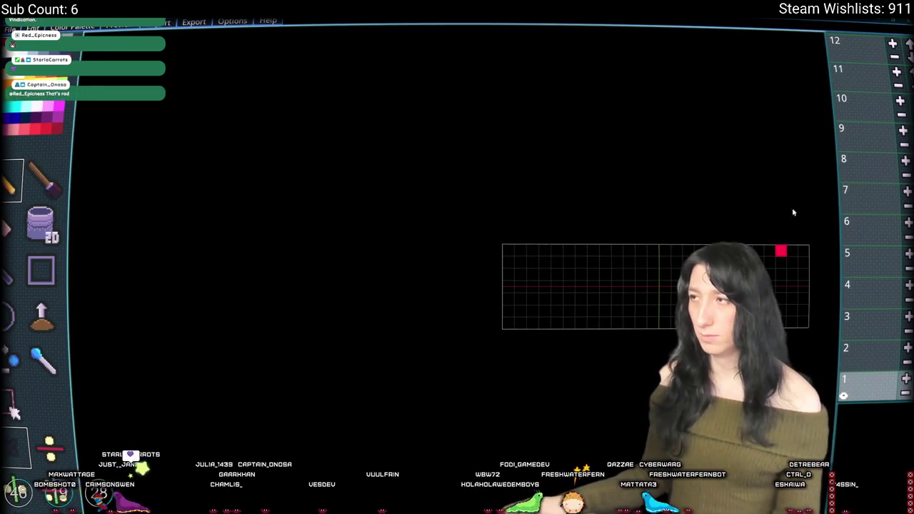
pyautogui.scroll(-1, 786, 214)
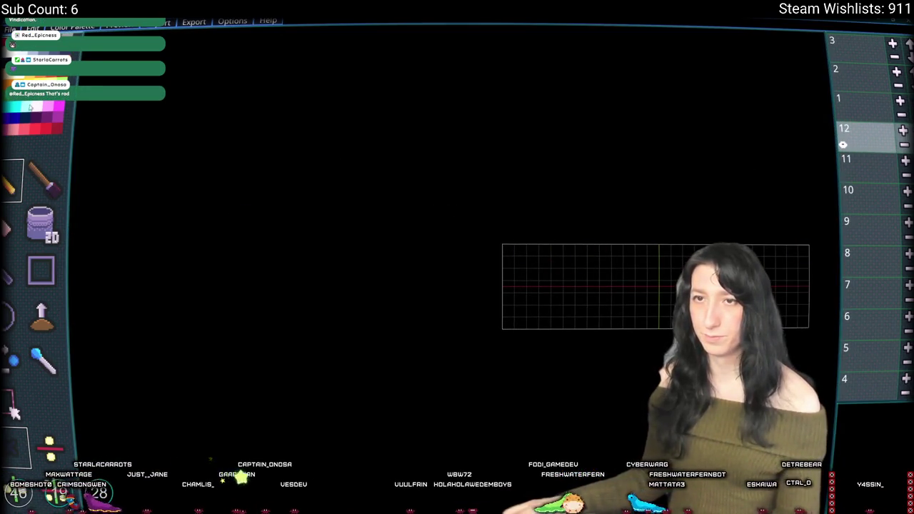
# - Open the image import dialog and navigate to the UnknownSpaces Art folder
pyautogui.press('Tab')
pyautogui.hotkey('ctrl', 'o')
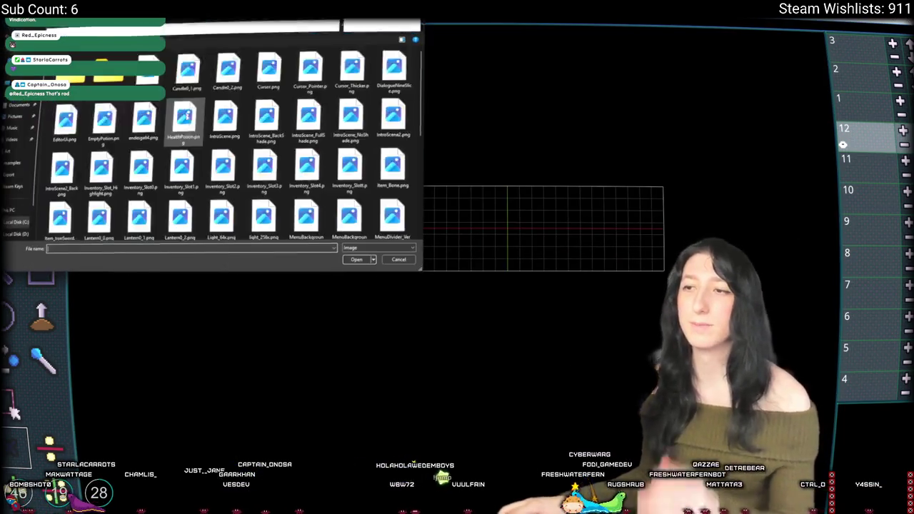
pyautogui.click(122, 29)
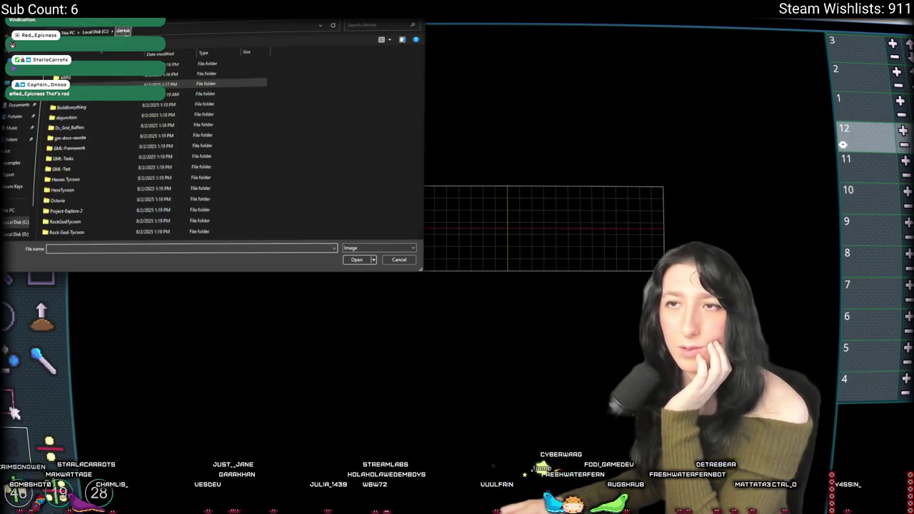
pyautogui.click(18, 81)
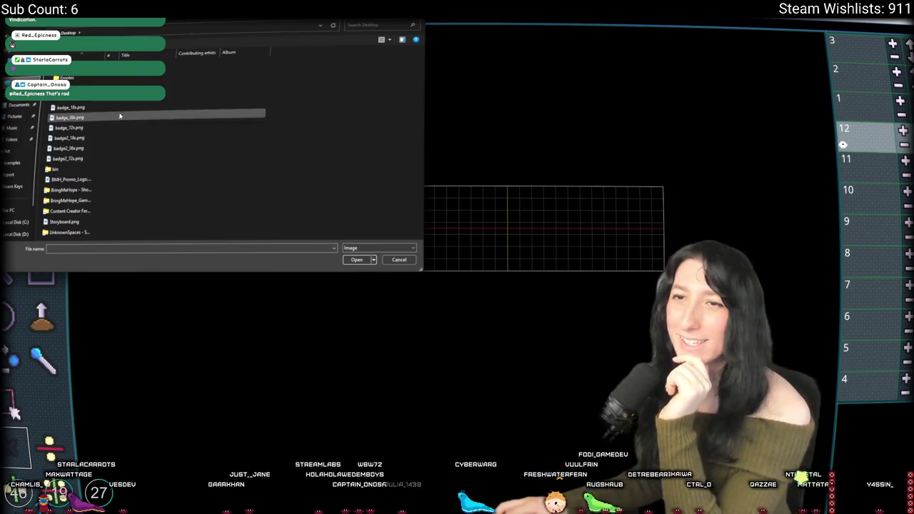
pyautogui.doubleClick(74, 232)
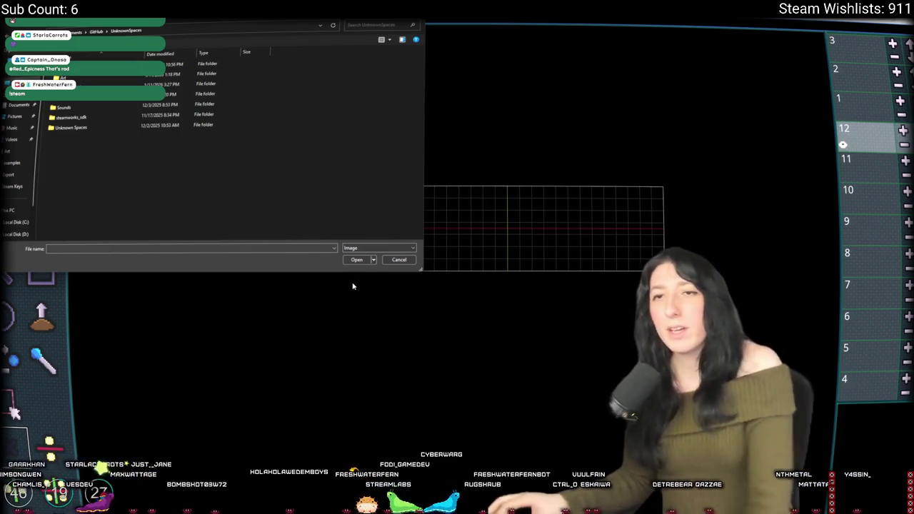
pyautogui.doubleClick(100, 127)
pyautogui.hotkey('alt', 'Up')
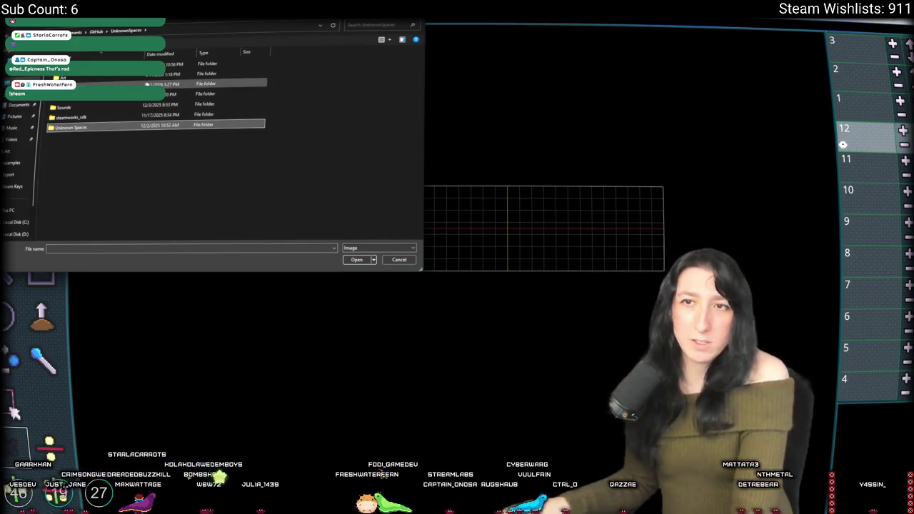
pyautogui.click(171, 64)
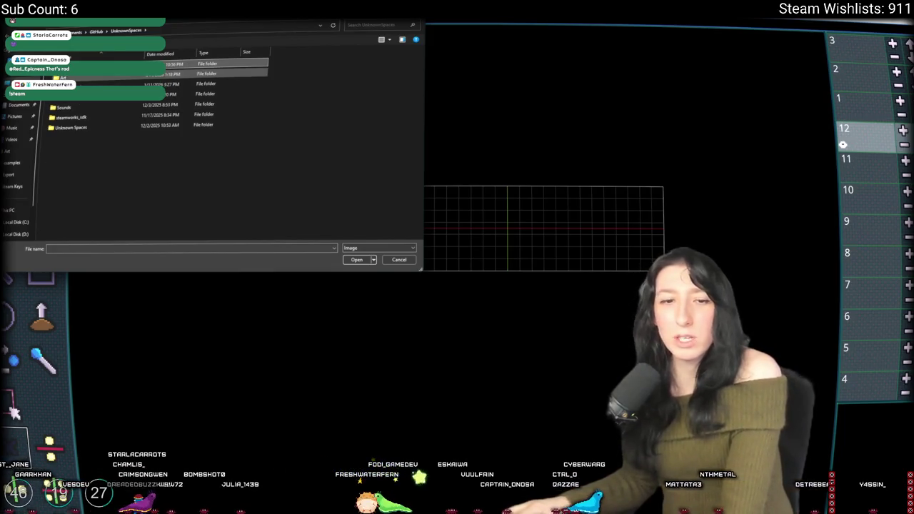
pyautogui.press('Return')
# - Browse the Art images, trying SportsDrink.png, BlueContainer.png, Cake0.png and PeppermintGum_Character.png
pyautogui.scroll(-10, 187, 174)
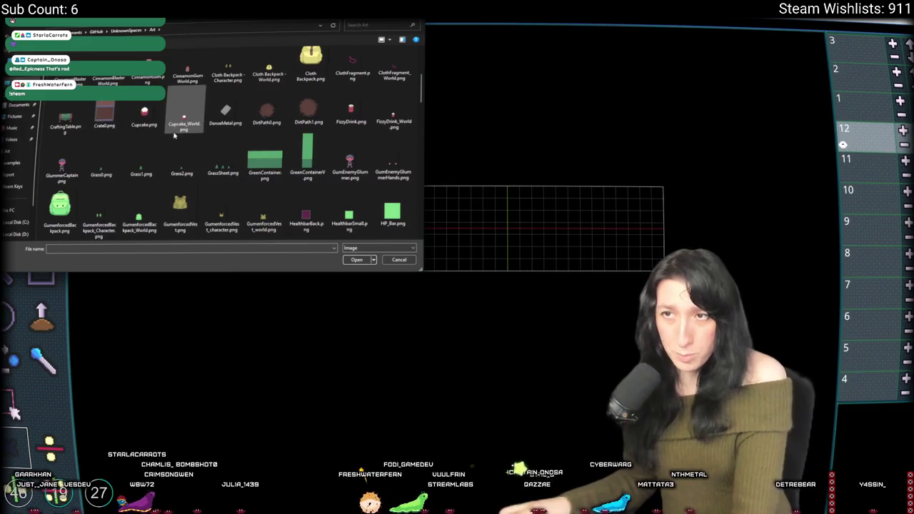
pyautogui.scroll(8, 188, 174)
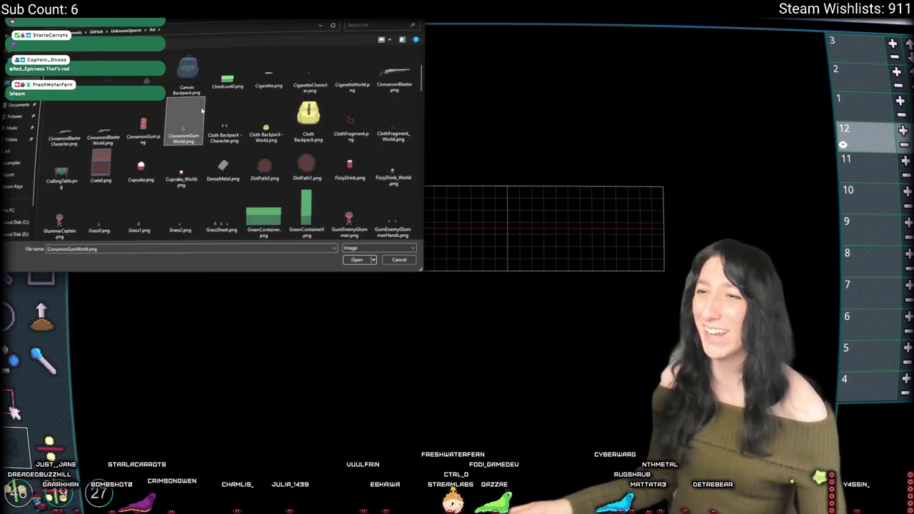
pyautogui.scroll(-10, 202, 110)
pyautogui.click(307, 127)
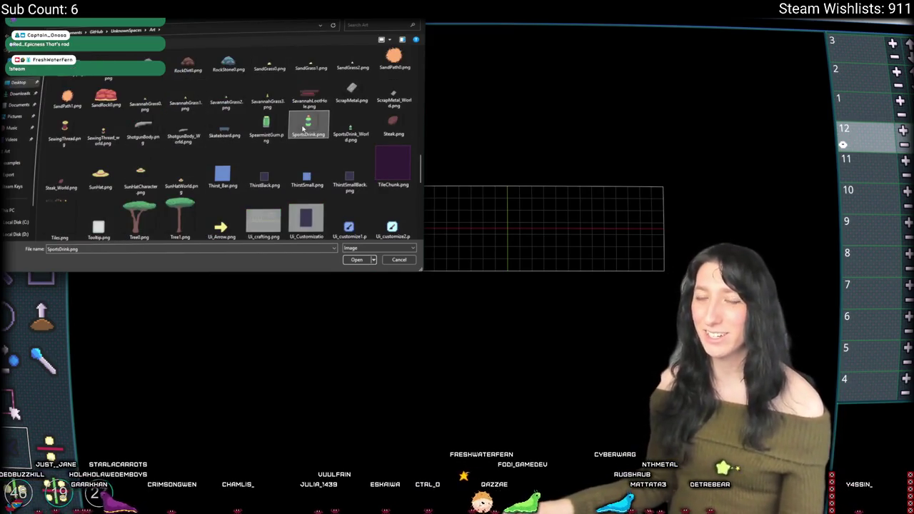
pyautogui.scroll(10, 303, 129)
pyautogui.click(276, 163)
pyautogui.scroll(-3, 171, 133)
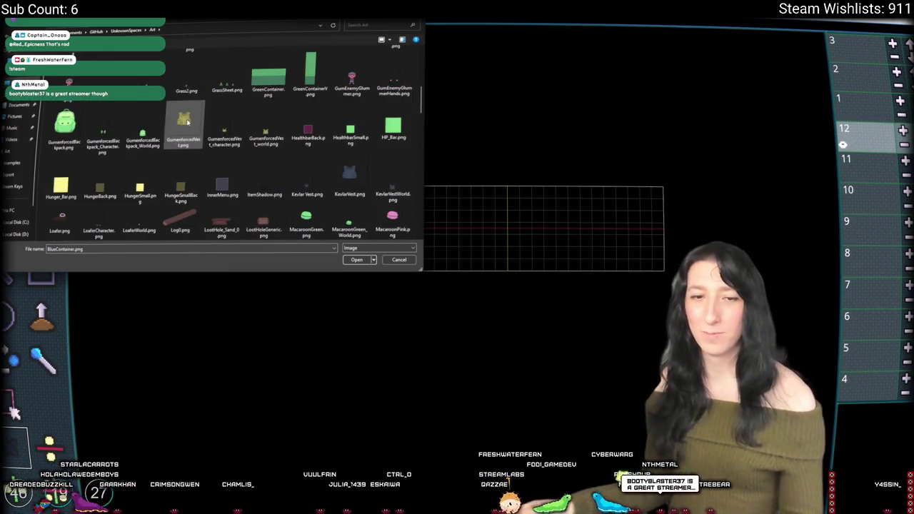
pyautogui.press('c')
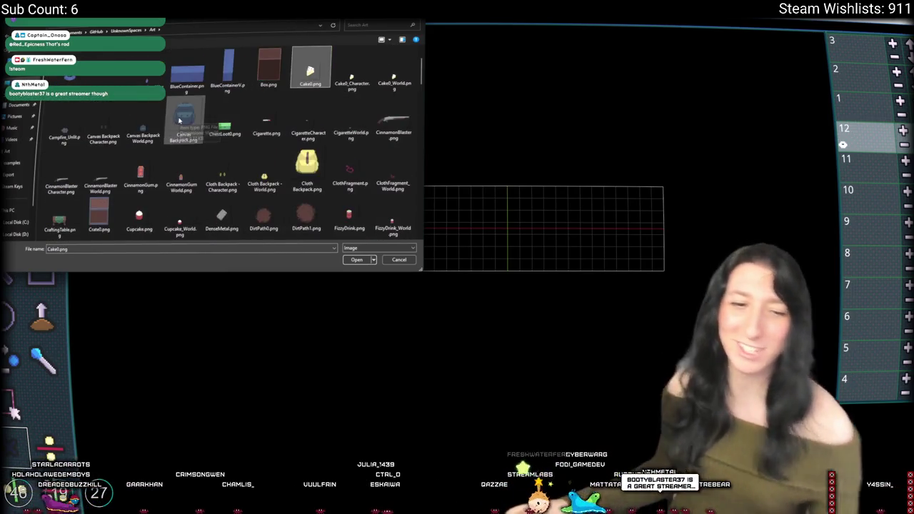
pyautogui.scroll(-3, 172, 136)
pyautogui.scroll(-3, 167, 145)
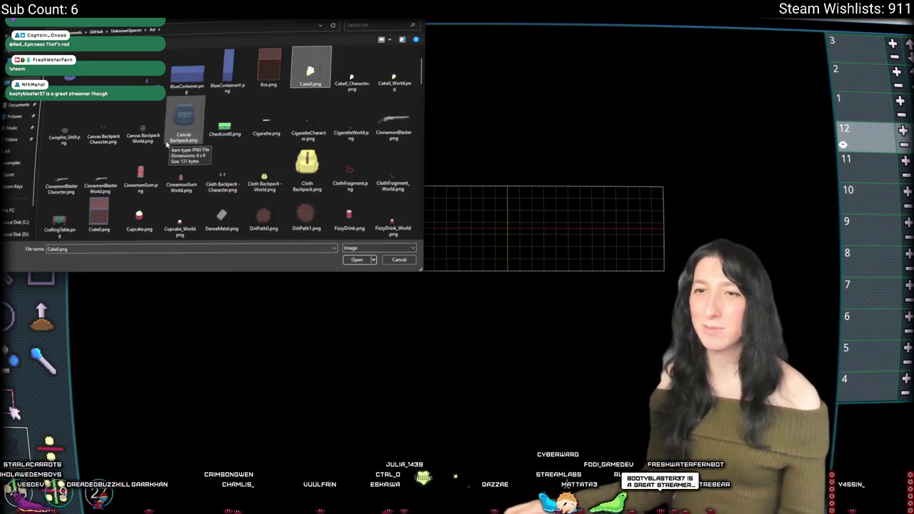
pyautogui.scroll(-3, 172, 141)
pyautogui.scroll(-3, 174, 137)
pyautogui.click(174, 137)
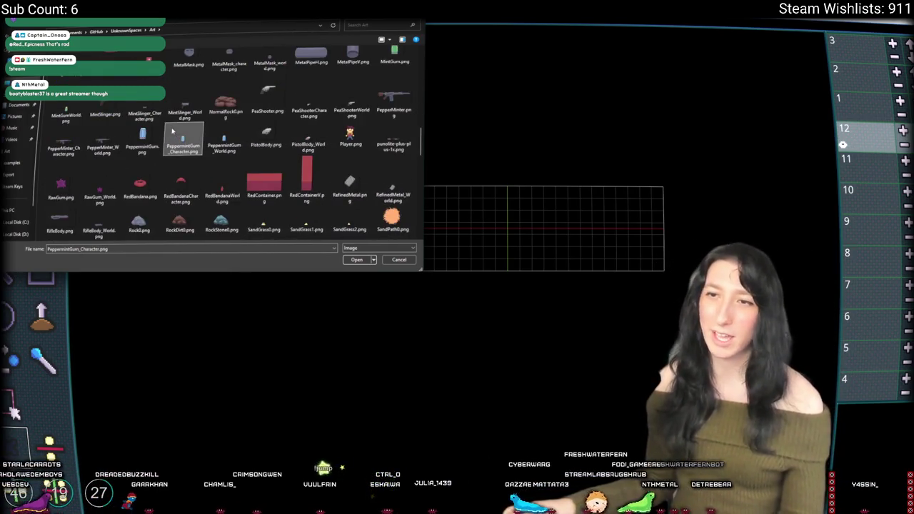
pyautogui.scroll(-5, 178, 132)
pyautogui.scroll(-3, 187, 126)
pyautogui.scroll(10, 214, 128)
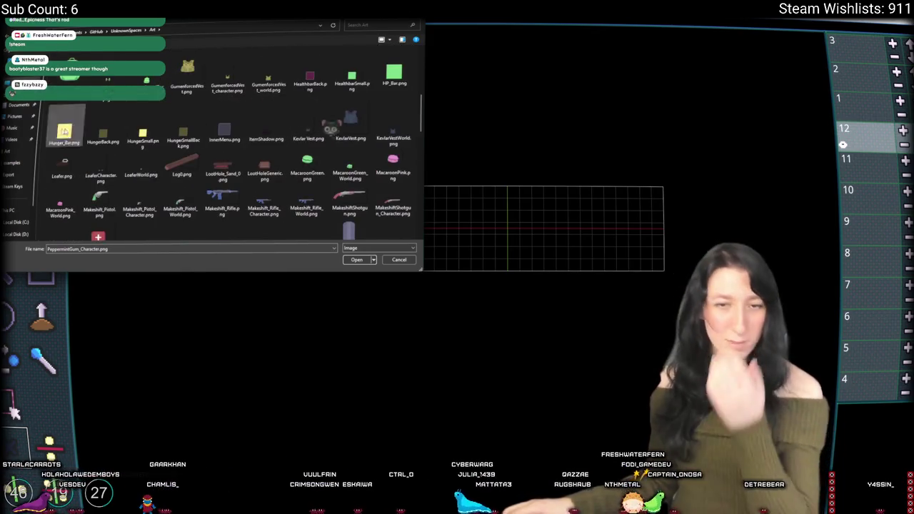
# - Keep browsing, picking ChestLoot0.png, PeaShooter.png and finally Cake0.png
pyautogui.click(266, 120)
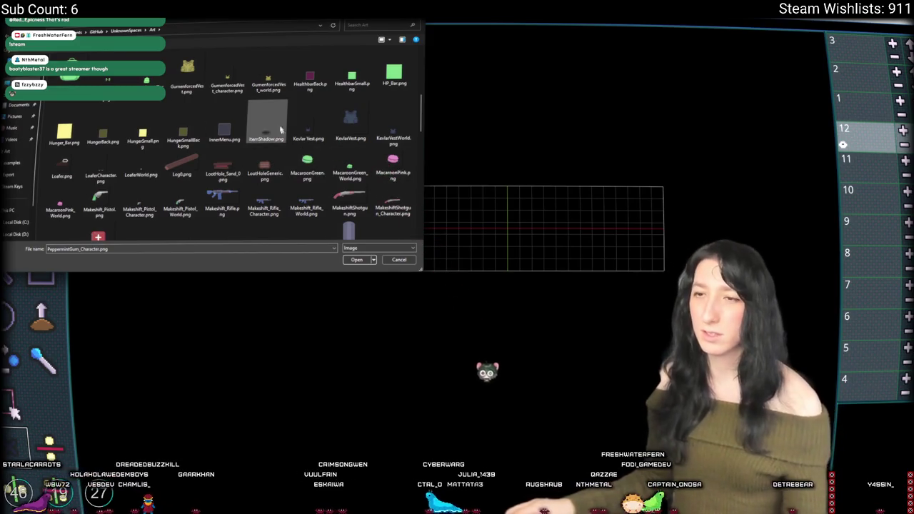
pyautogui.scroll(5, 214, 128)
pyautogui.click(224, 125)
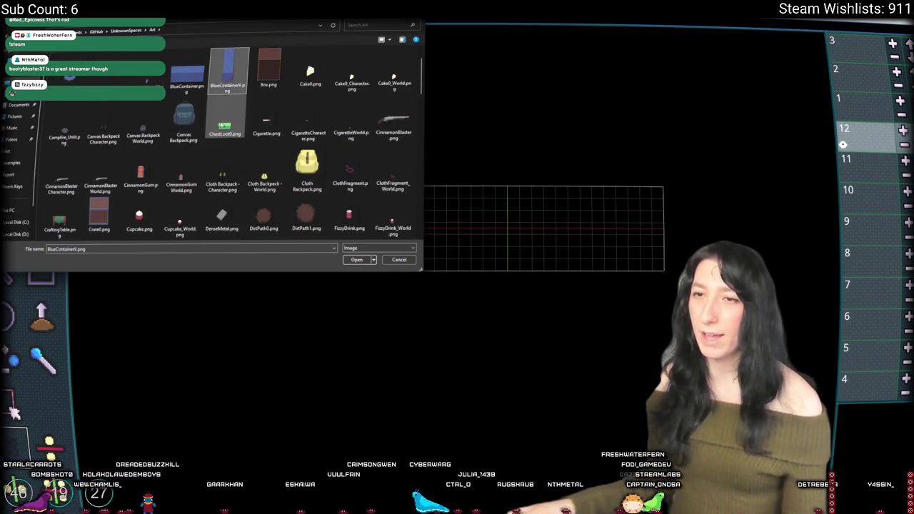
pyautogui.scroll(1, 236, 100)
pyautogui.scroll(-10, 239, 71)
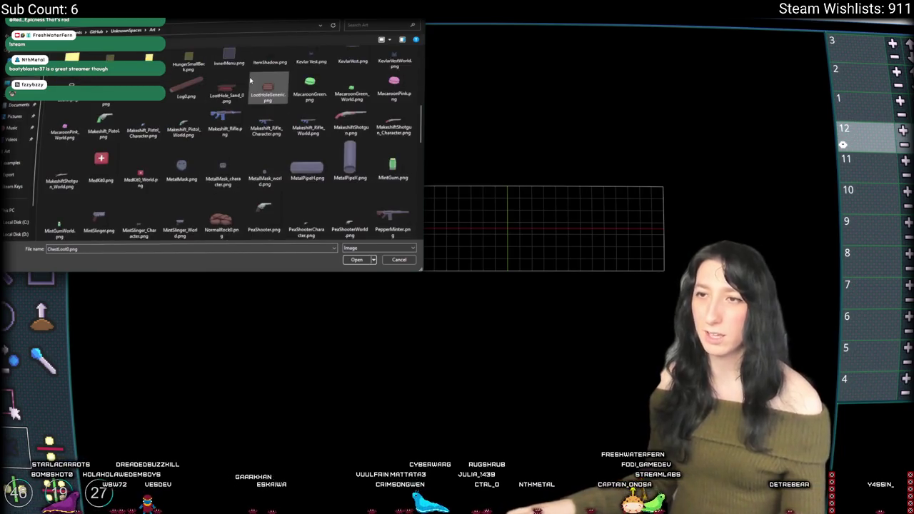
pyautogui.scroll(-4, 236, 107)
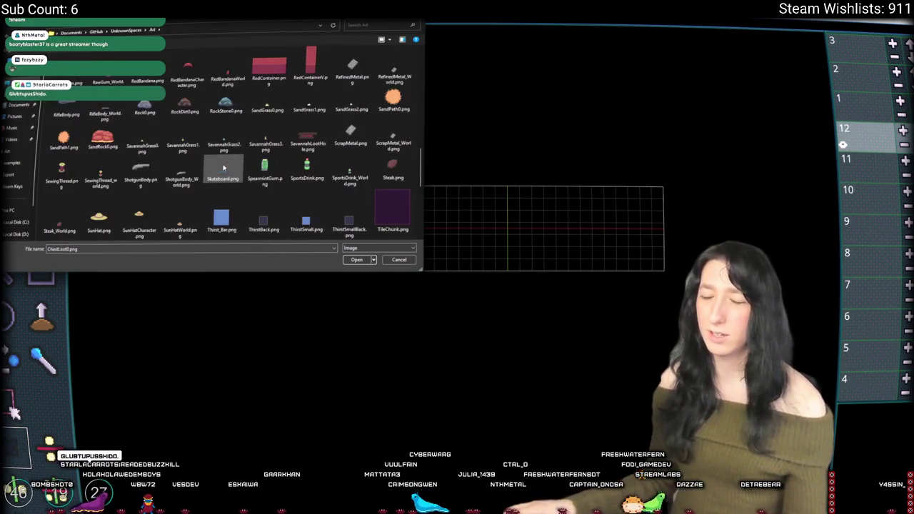
pyautogui.scroll(3, 236, 107)
pyautogui.click(261, 83)
pyautogui.scroll(5, 236, 122)
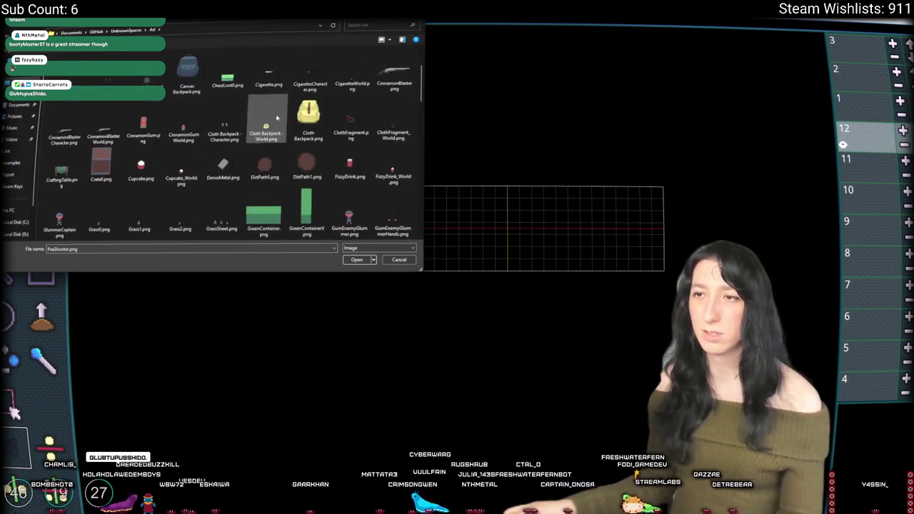
pyautogui.scroll(-10, 200, 157)
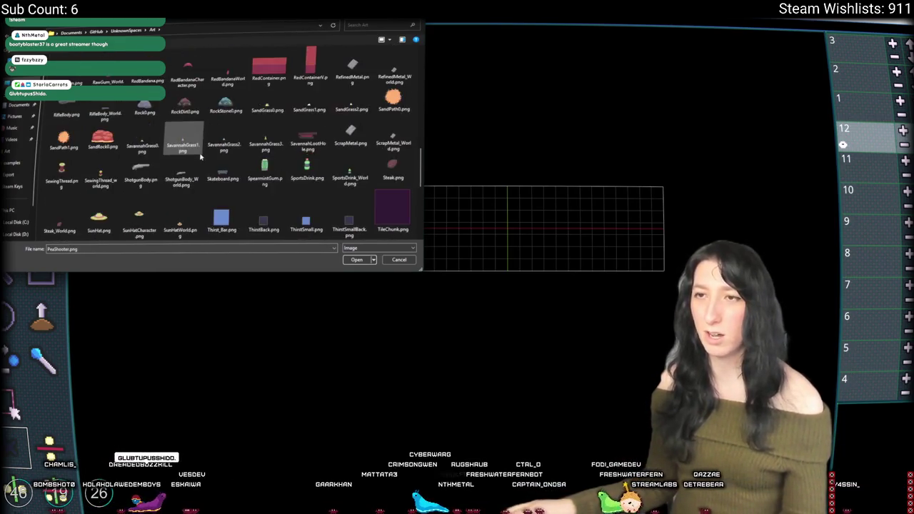
pyautogui.scroll(15, 200, 157)
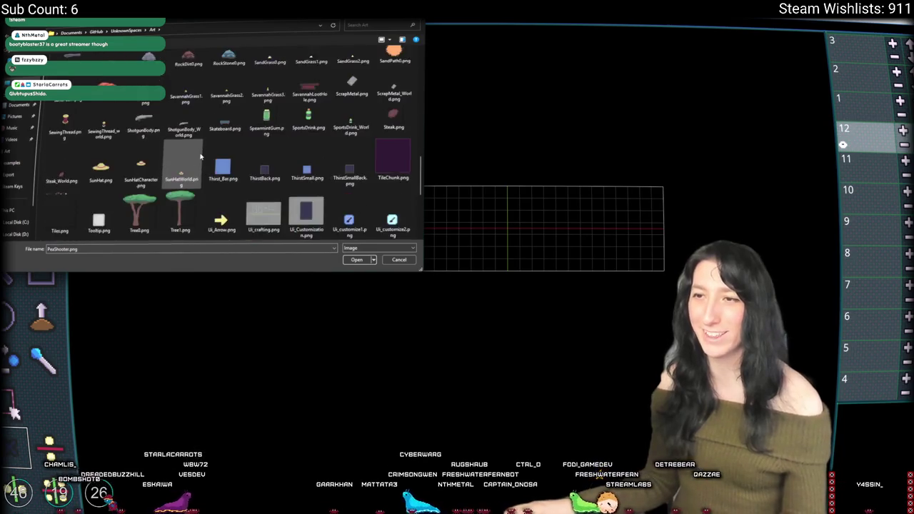
pyautogui.click(308, 123)
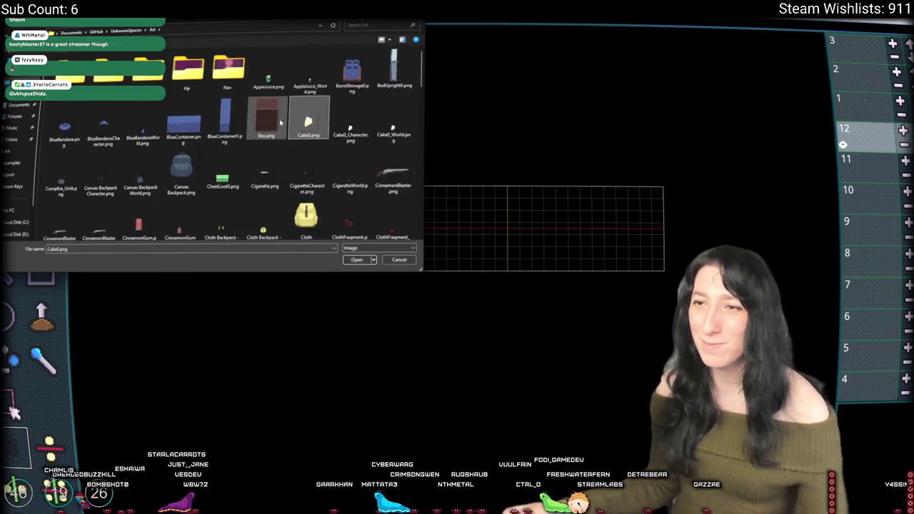
pyautogui.scroll(-8, 268, 112)
pyautogui.scroll(-12, 268, 109)
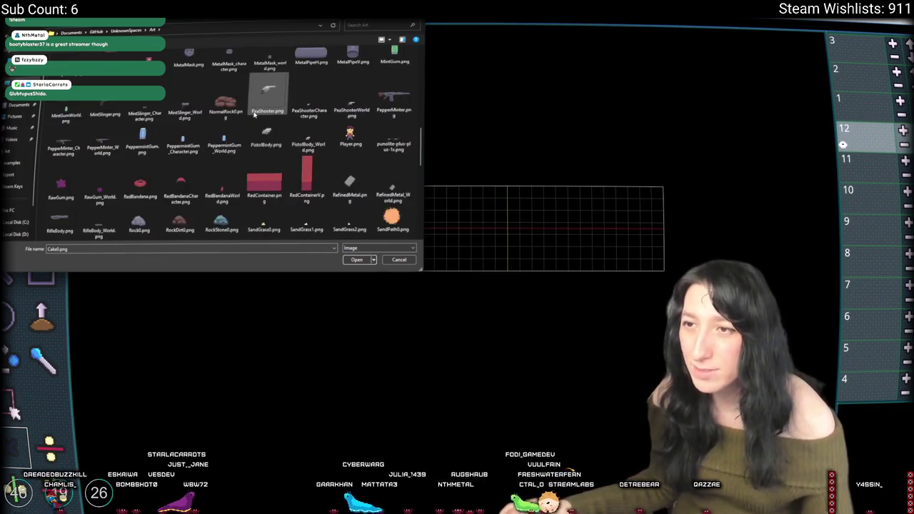
pyautogui.scroll(-3, 255, 111)
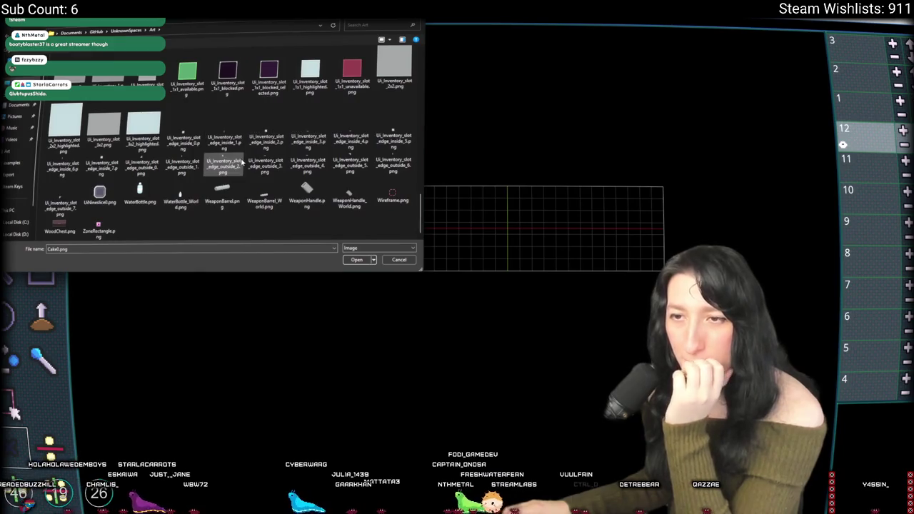
pyautogui.scroll(10, 255, 110)
# - Keep the file-type filter on Image files, then cancel the dialog without opening anything
pyautogui.click(393, 249)
pyautogui.click(393, 255)
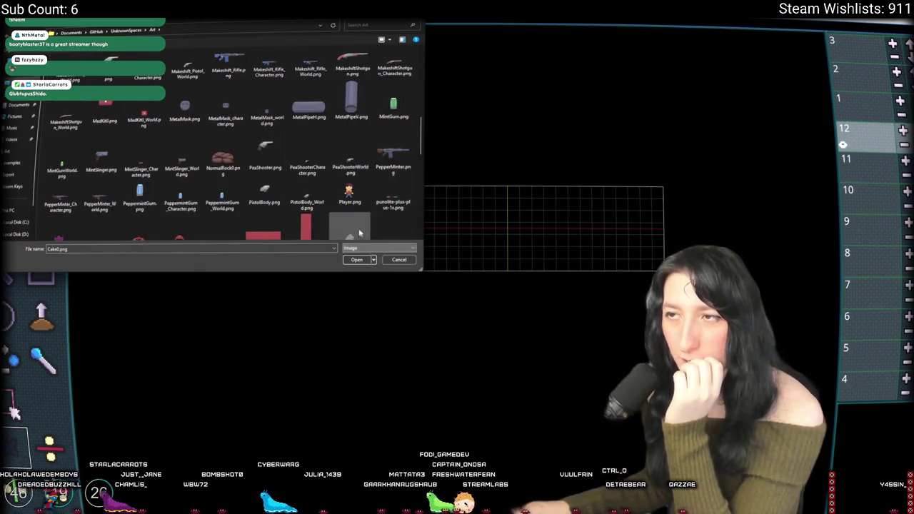
pyautogui.scroll(8, 307, 166)
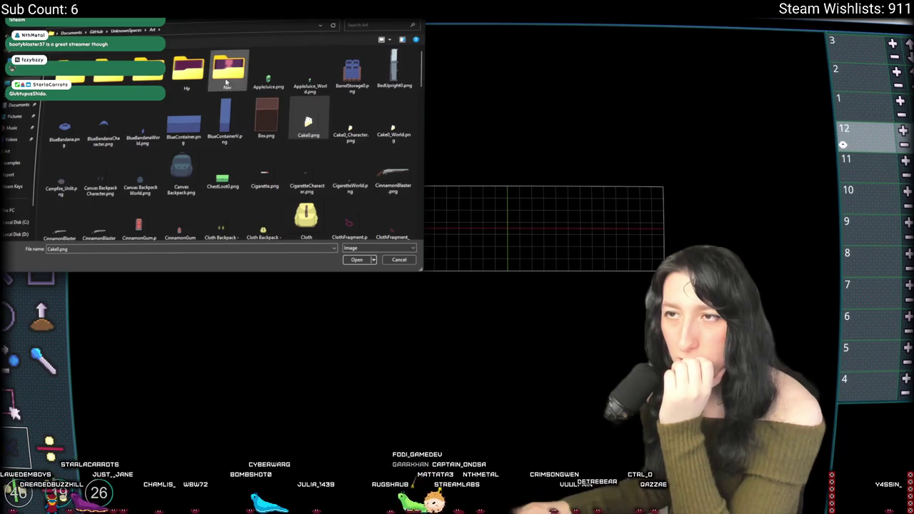
pyautogui.scroll(-3, 224, 99)
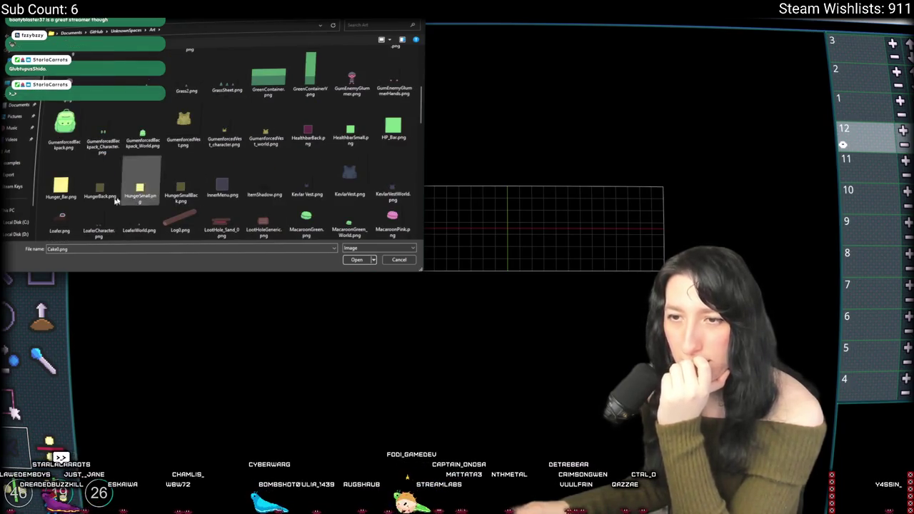
pyautogui.scroll(-3, 155, 186)
pyautogui.scroll(-8, 155, 186)
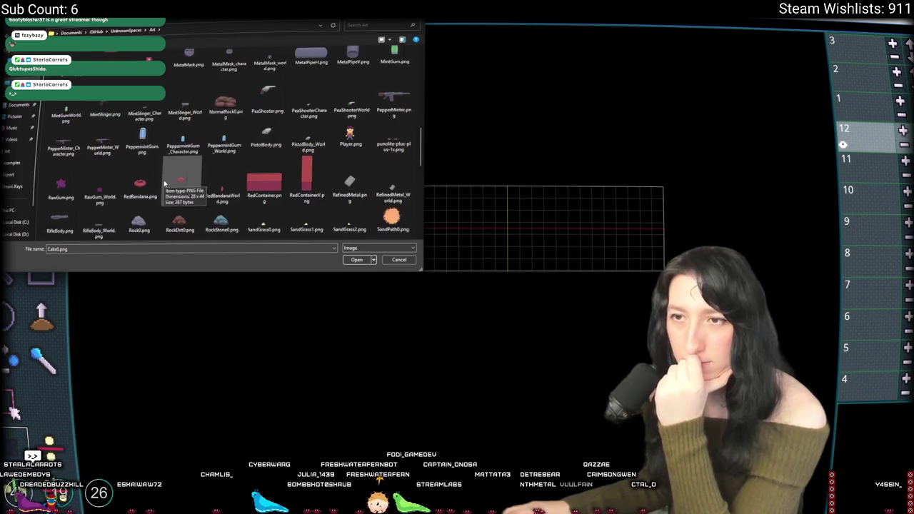
pyautogui.scroll(-5, 192, 203)
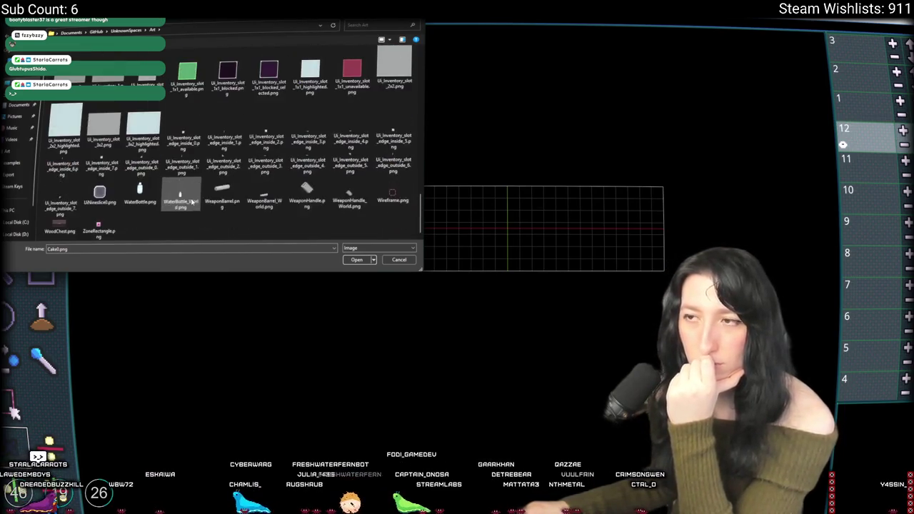
pyautogui.click(243, 28)
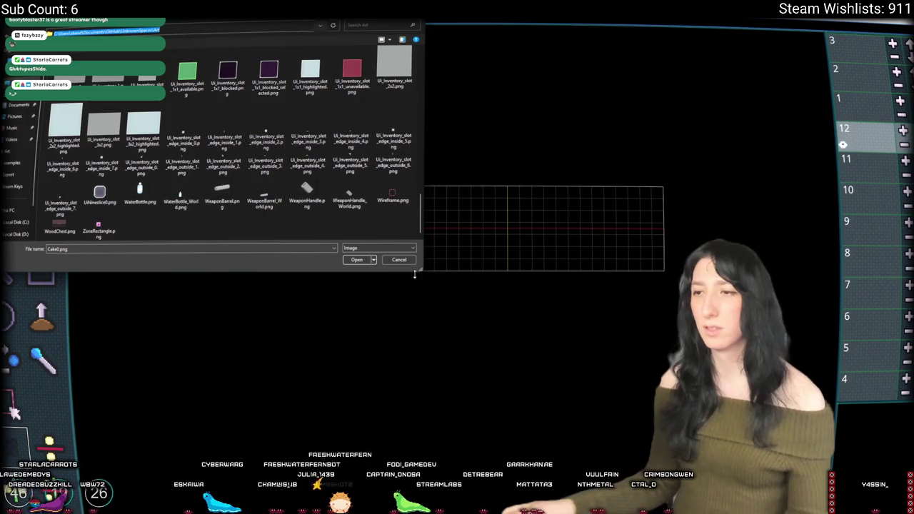
pyautogui.press('Escape')
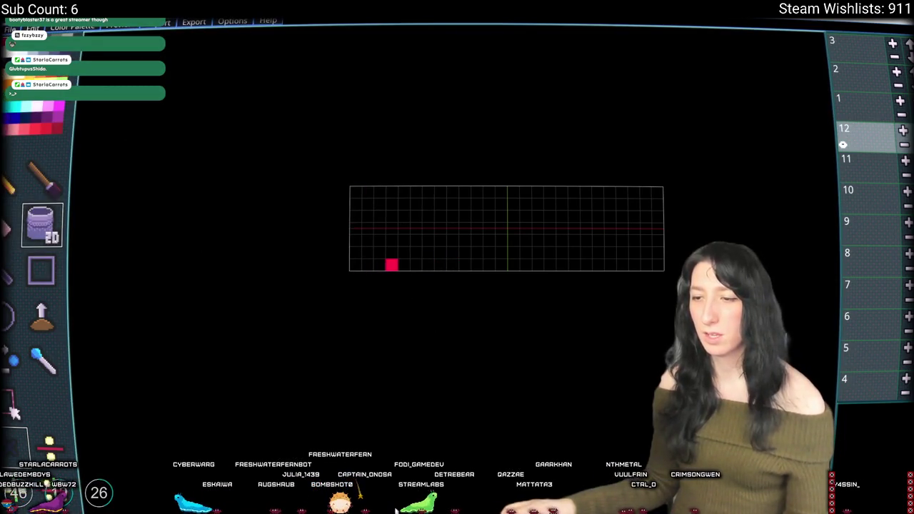
# - Choose Color Palette > load palette from image and scroll through the UnknownSpaces Art files
pyautogui.click(71, 27)
pyautogui.click(82, 55)
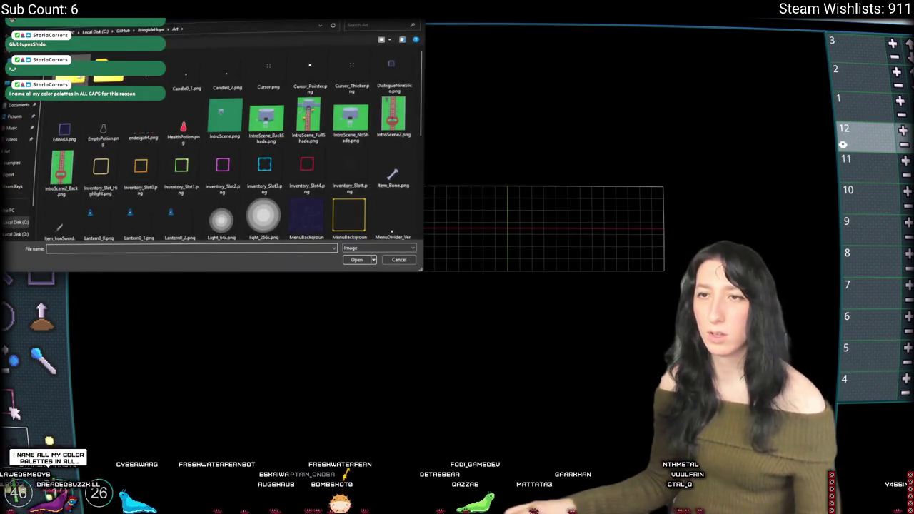
pyautogui.click(240, 25)
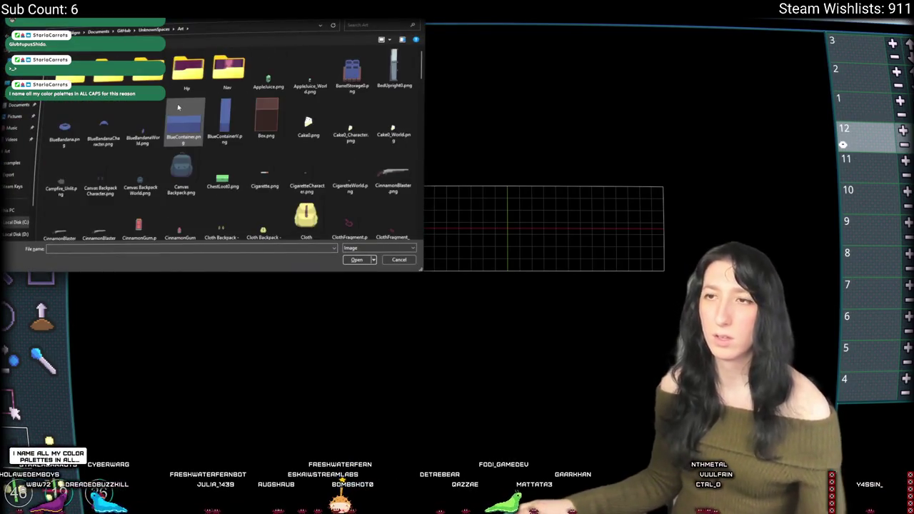
pyautogui.scroll(-6, 200, 118)
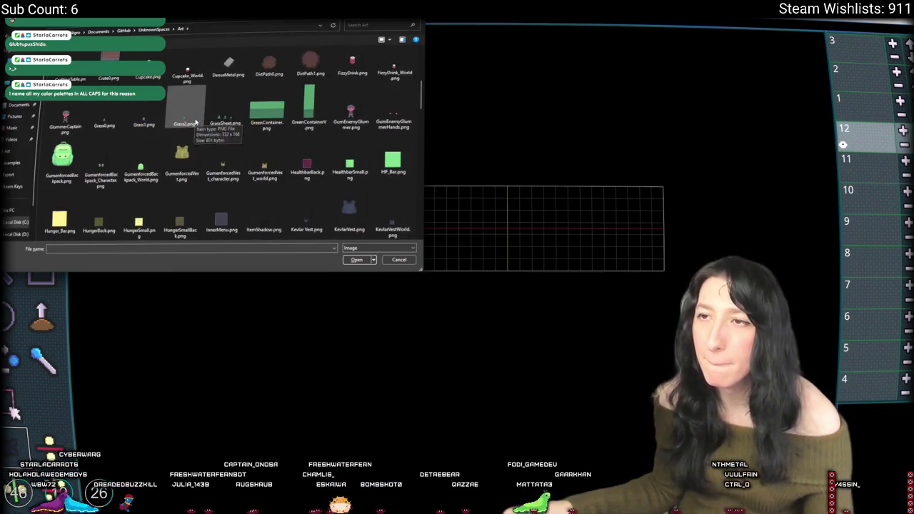
pyautogui.scroll(-3, 195, 123)
pyautogui.scroll(-15, 193, 122)
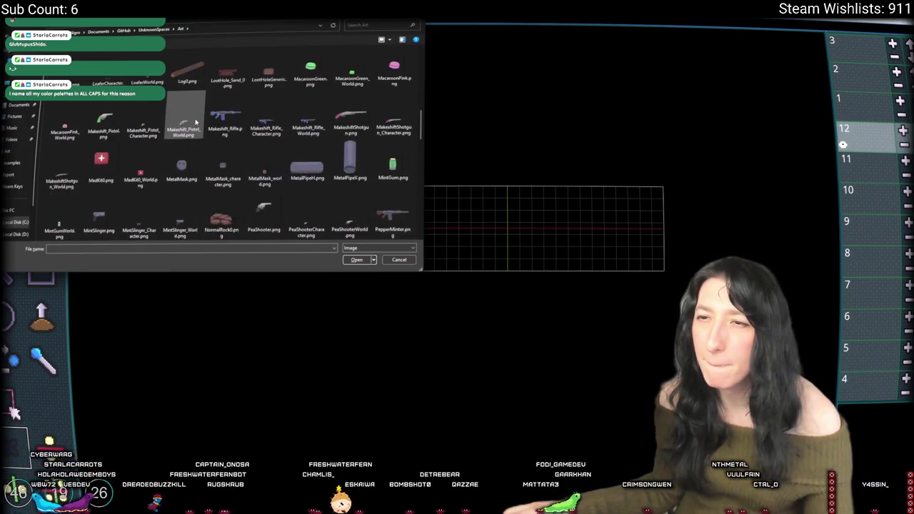
pyautogui.scroll(-3, 188, 116)
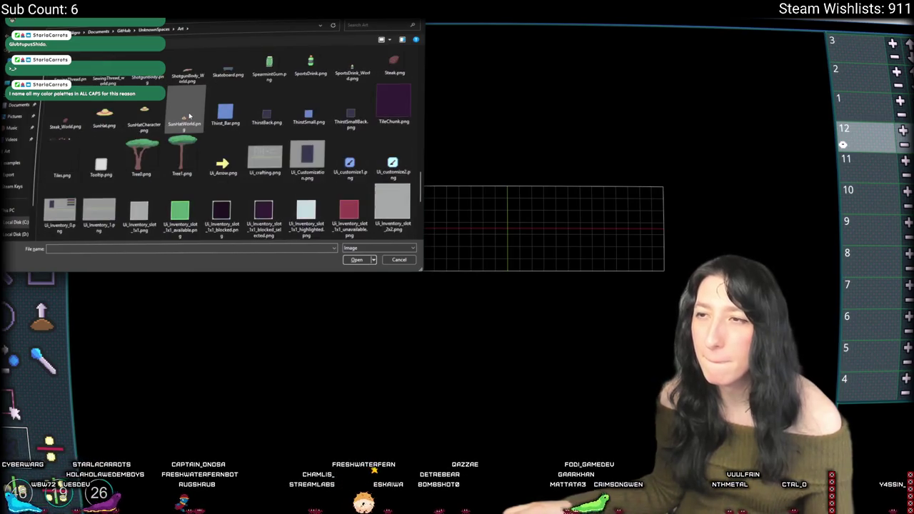
pyautogui.scroll(-3, 189, 117)
pyautogui.scroll(-3, 171, 113)
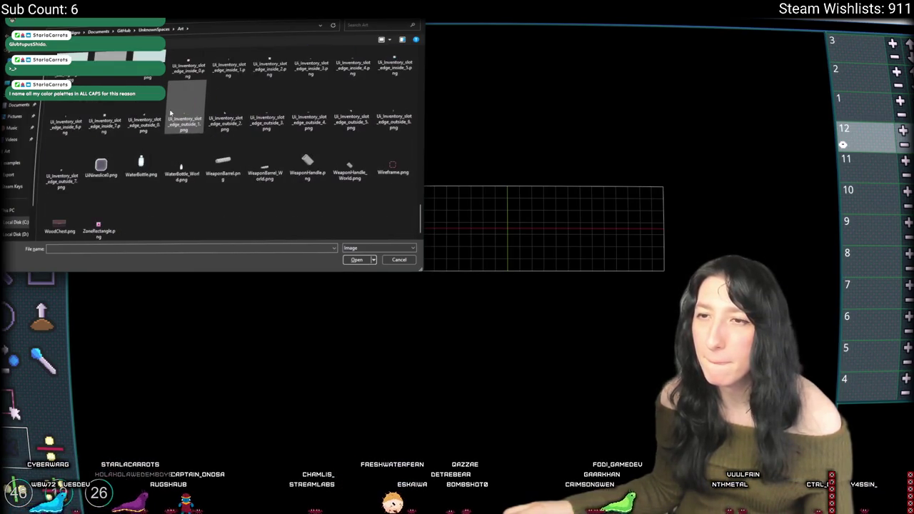
pyautogui.scroll(15, 170, 113)
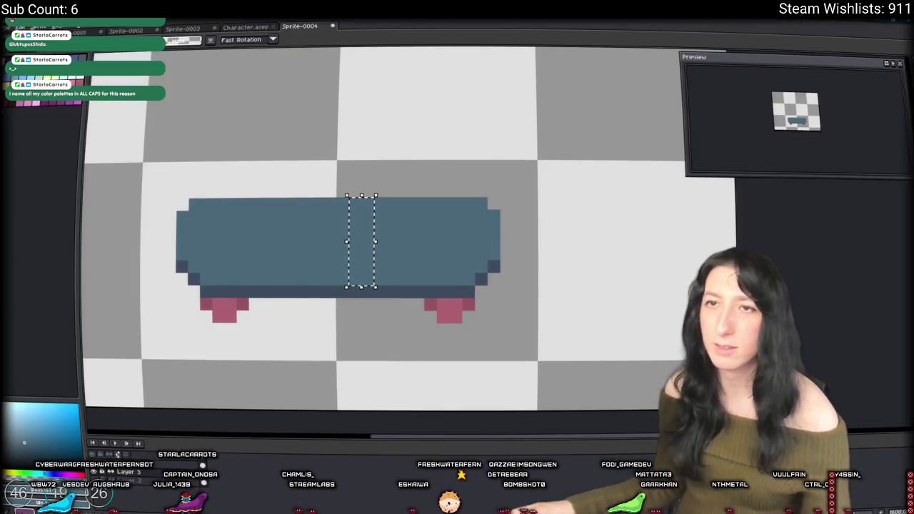
# - Save the current palette as COLORPALETTE.png in the Art folder
pyautogui.click(40, 51)
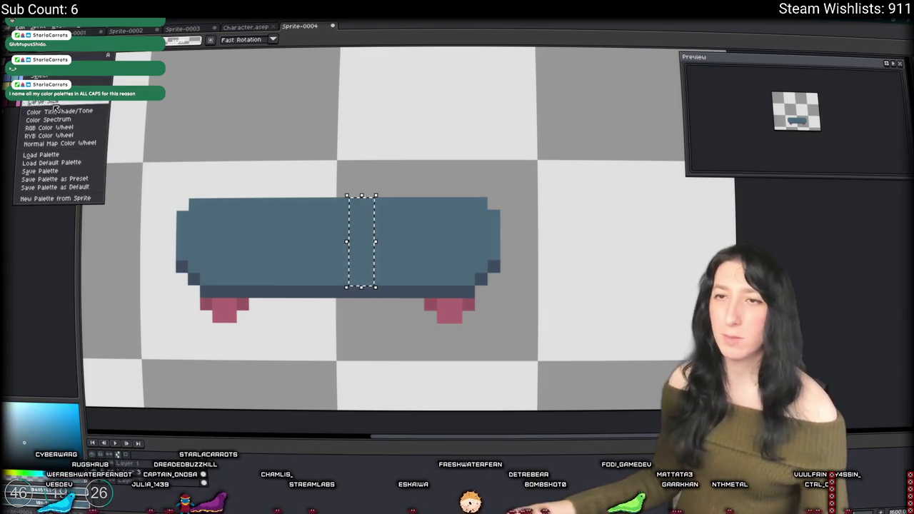
pyautogui.click(58, 173)
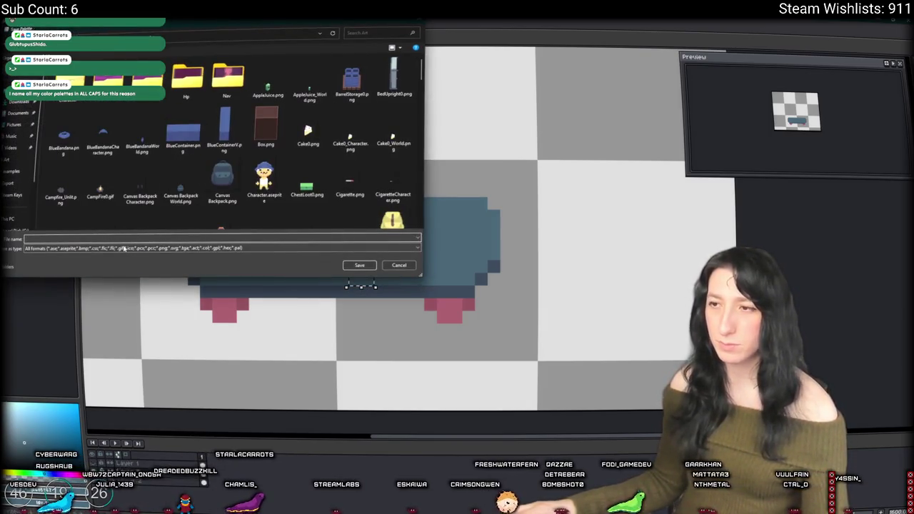
pyautogui.click(126, 161)
pyautogui.scroll(-1, 126, 161)
pyautogui.scroll(-2, 126, 162)
pyautogui.scroll(5, 123, 162)
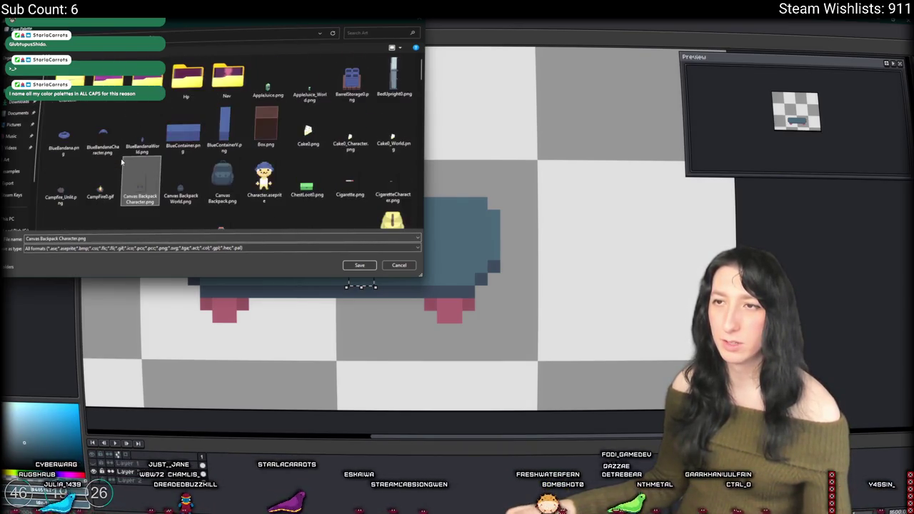
pyautogui.scroll(-6, 148, 123)
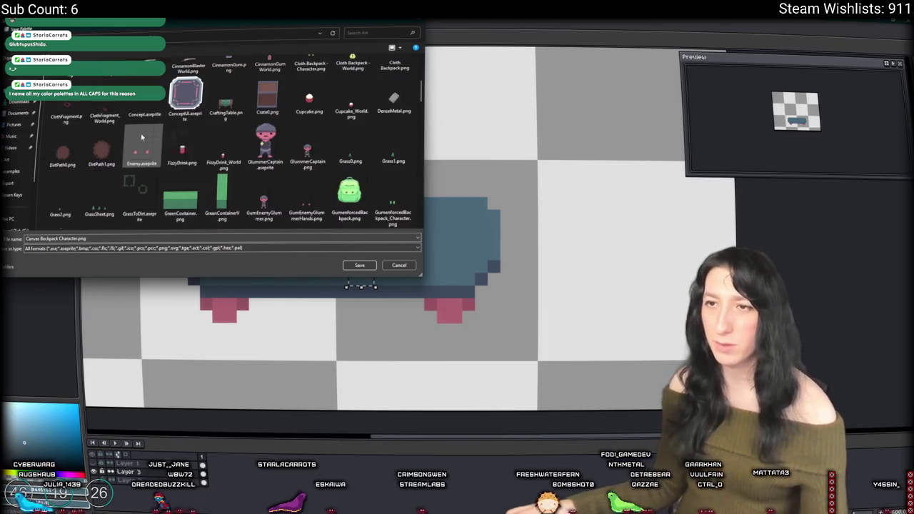
pyautogui.click(61, 237)
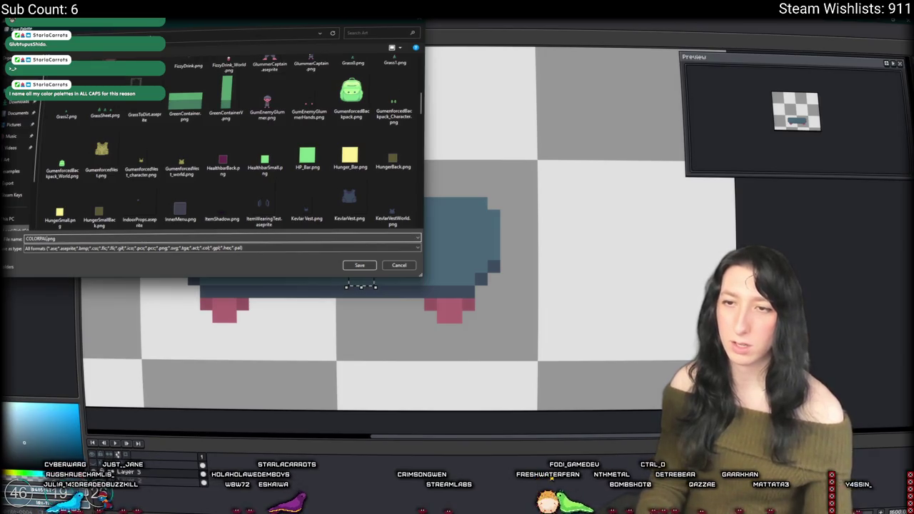
pyautogui.press('Return')
# - Refresh the Art folder listing and open COLORPALETTE.png as the palette image
pyautogui.hotkey('ctrl', 'o')
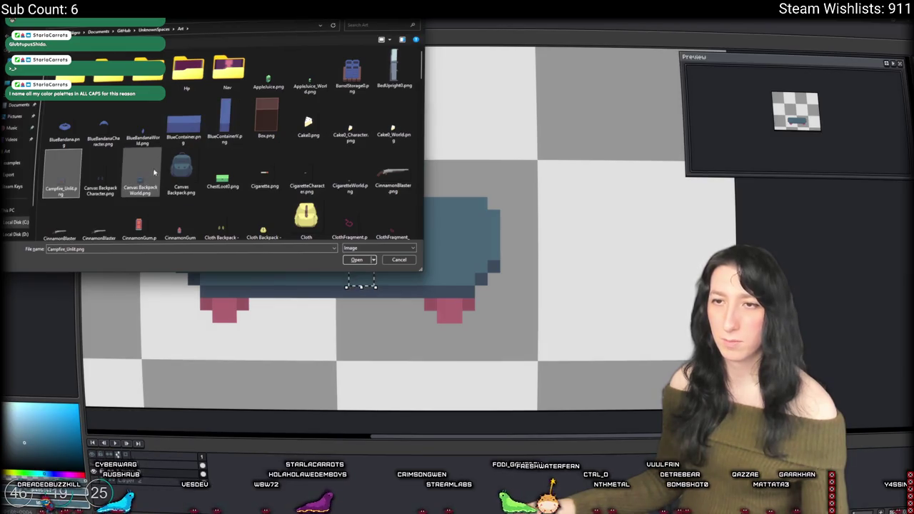
pyautogui.click(181, 171)
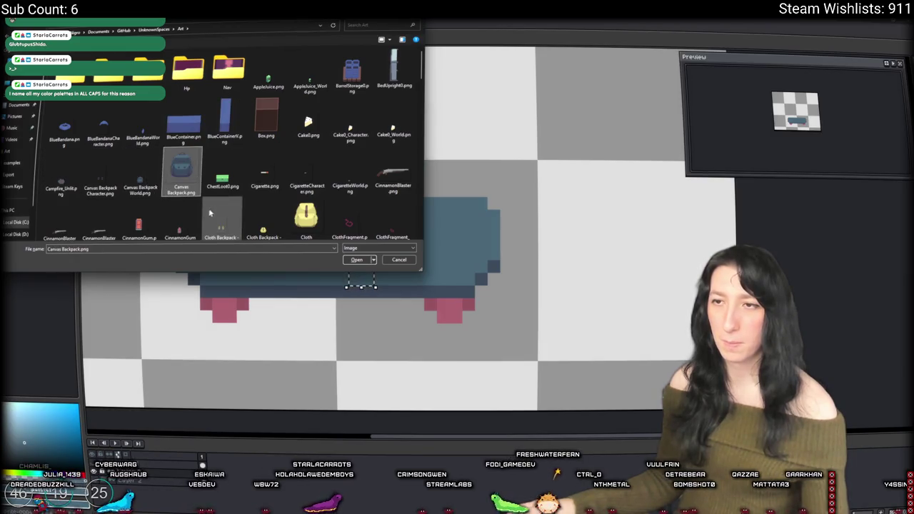
pyautogui.rightClick(242, 50)
pyautogui.scroll(-2, 255, 142)
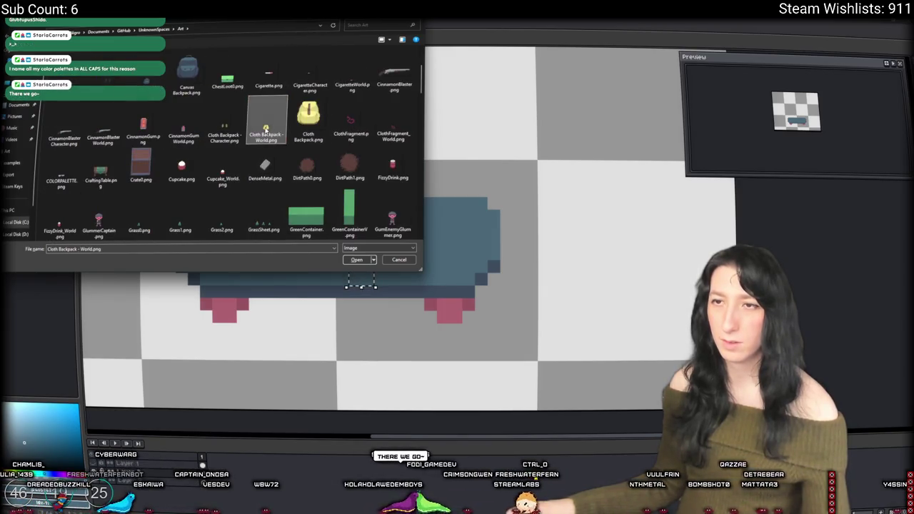
pyautogui.doubleClick(62, 171)
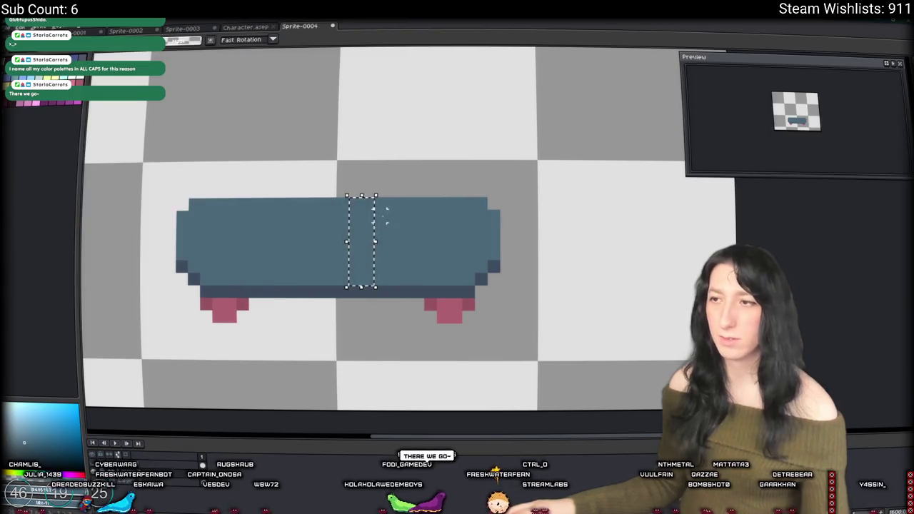
# - Return to SpritePile 2.0, whose palette now holds the skateboard's pink and grey colours
pyautogui.hotkey('alt', 'Tab')
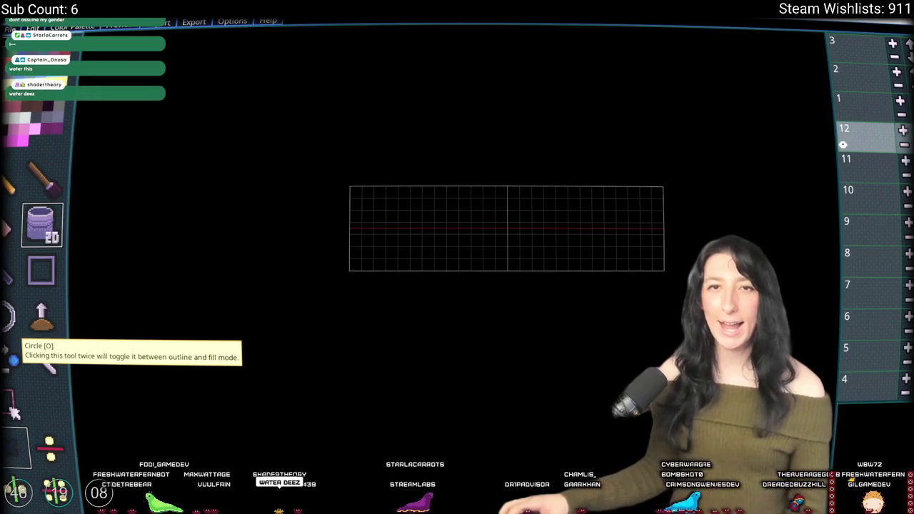
pyautogui.scroll(1, 527, 272)
pyautogui.moveTo(527, 272)
pyautogui.mouseDown()
pyautogui.moveTo(515, 265)
pyautogui.moveTo(465, 314)
pyautogui.mouseUp()
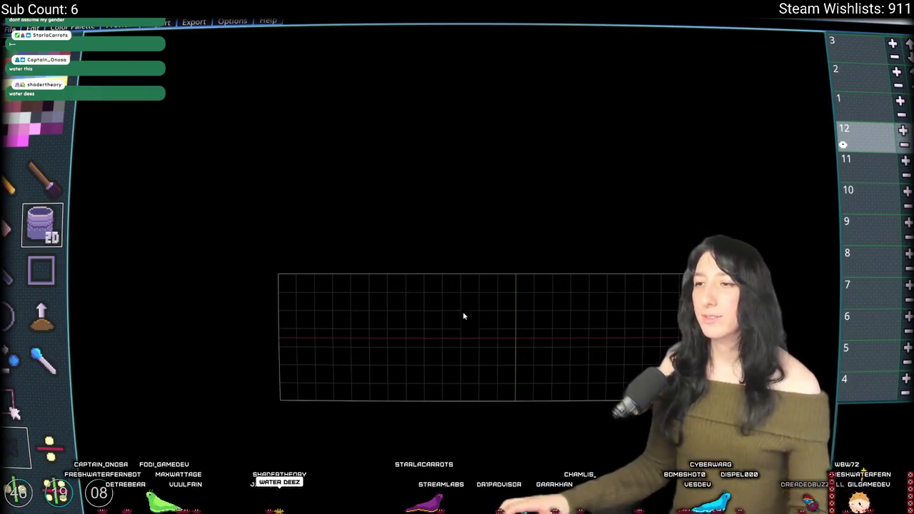
pyautogui.press('super+Down')
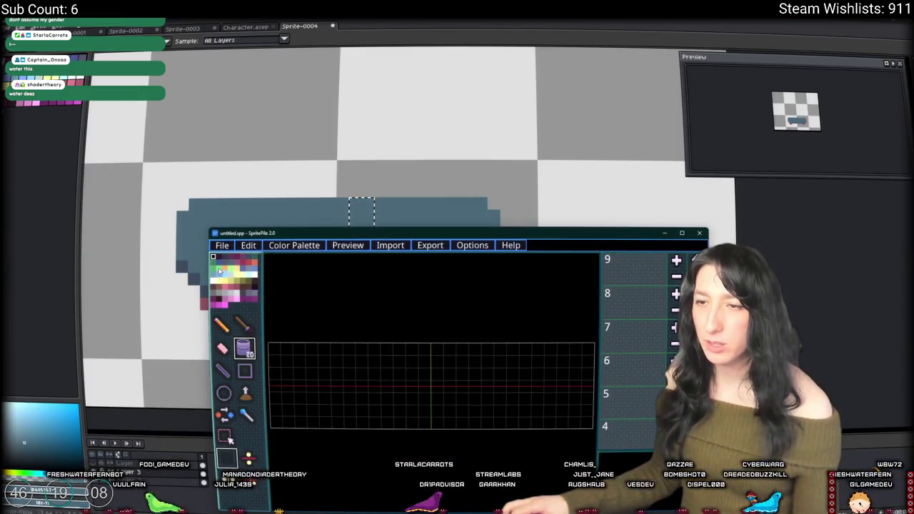
pyautogui.moveTo(345, 233)
pyautogui.mouseDown()
pyautogui.moveTo(511, 259)
pyautogui.moveTo(495, 220)
pyautogui.mouseUp()
pyautogui.hotkey('ctrl', 't')
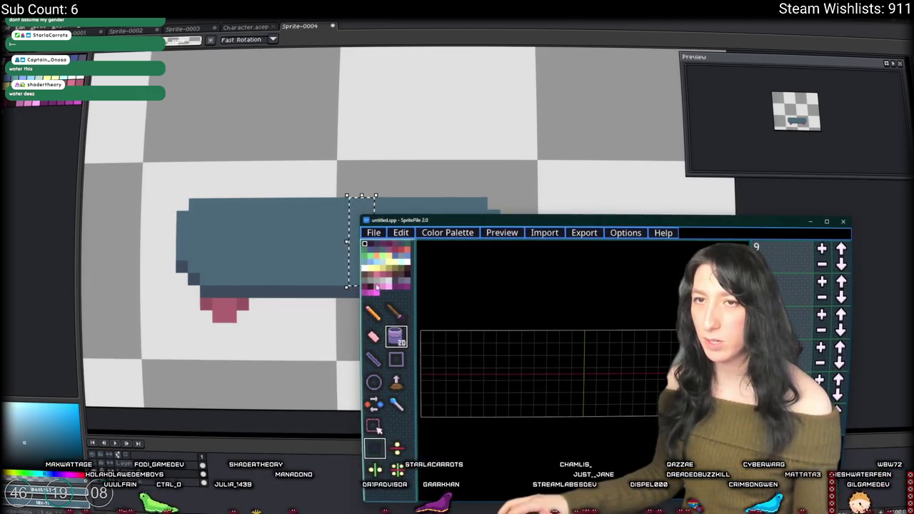
pyautogui.doubleClick(450, 221)
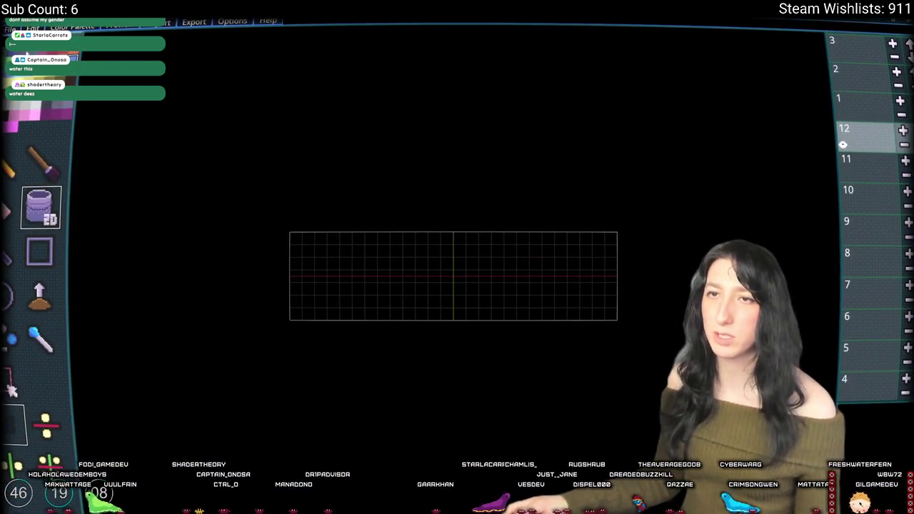
# - Fill layer 12 solid purple, reframe the canvas, and step down to layer 11
pyautogui.click(359, 266)
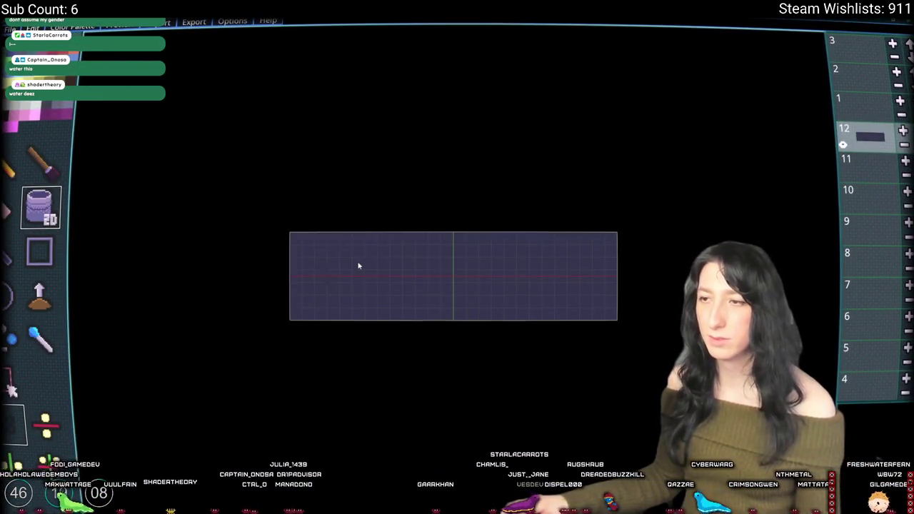
pyautogui.scroll(1, 436, 261)
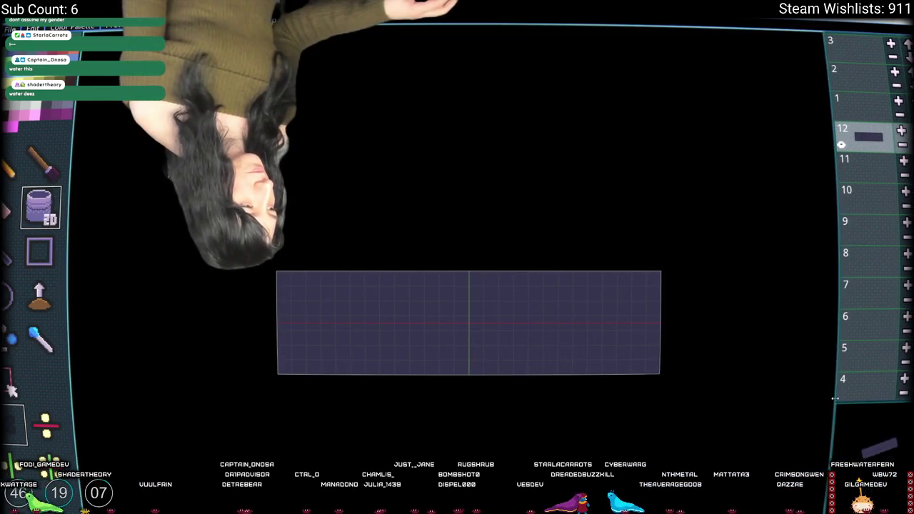
pyautogui.scroll(3, 633, 396)
pyautogui.scroll(-2, 752, 395)
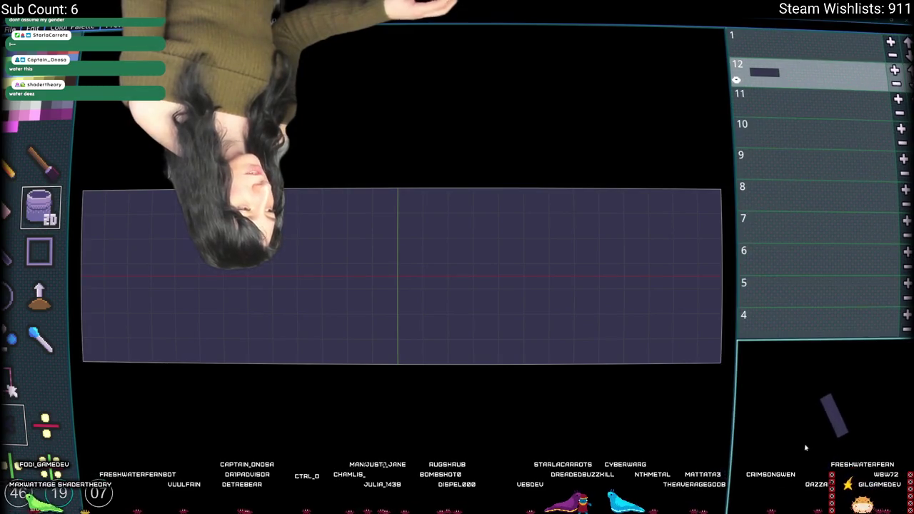
pyautogui.scroll(-3, 381, 347)
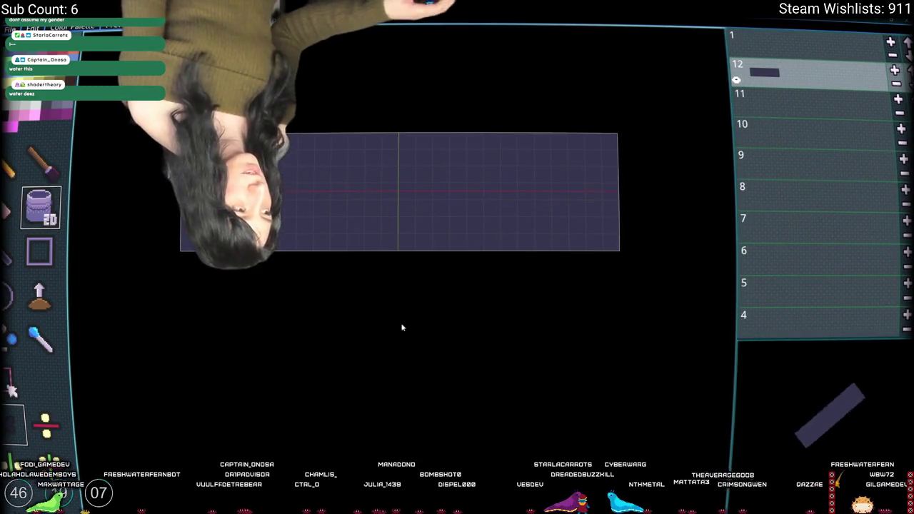
pyautogui.scroll(1, 414, 214)
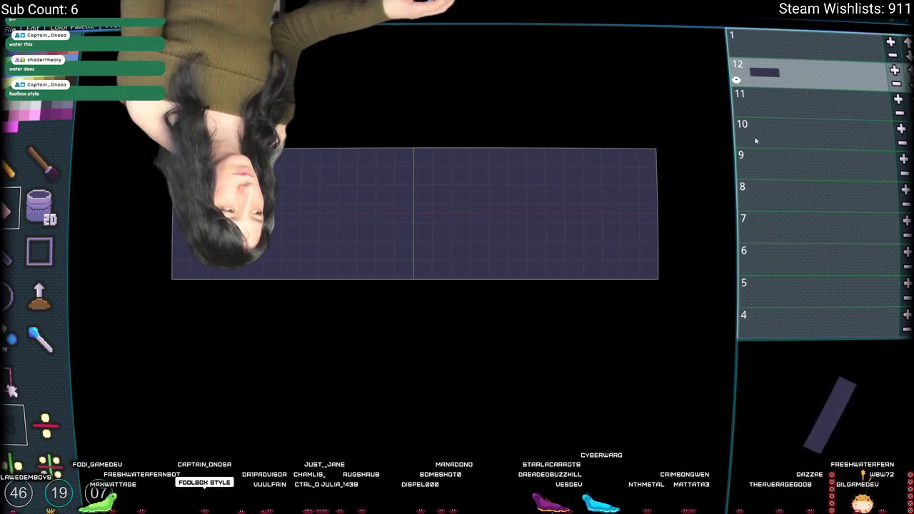
pyautogui.press('Down')
# - Bucket-fill layer 11 solid purple and turn off Celshading in the 3D preview settings
pyautogui.press('g')
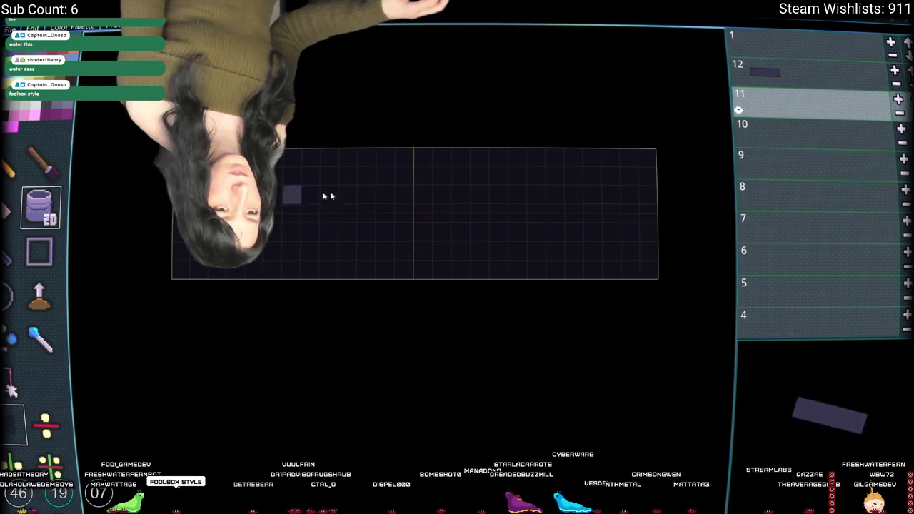
pyautogui.click(344, 190)
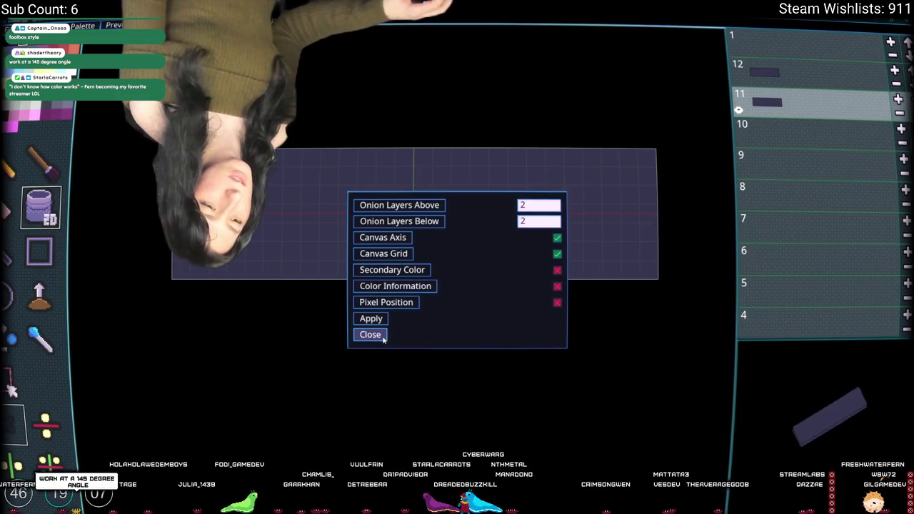
pyautogui.click(371, 335)
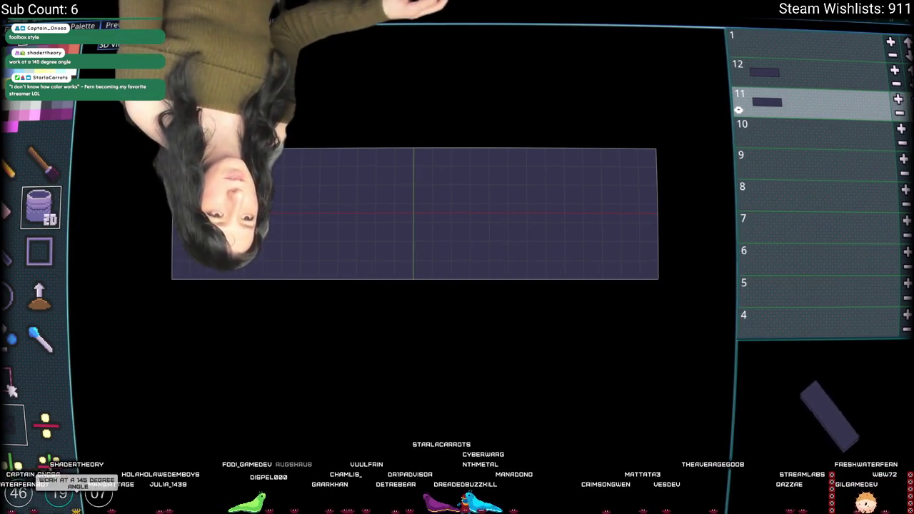
pyautogui.click(829, 418)
pyautogui.click(403, 273)
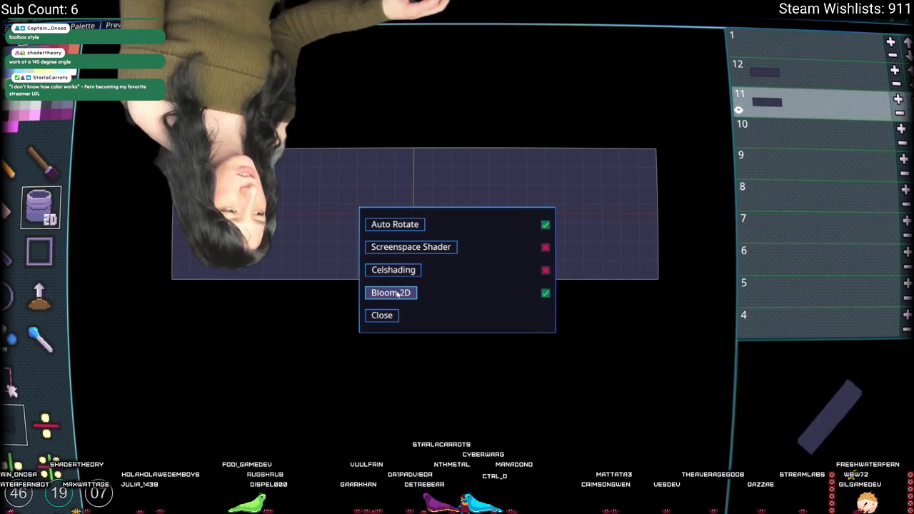
pyautogui.click(385, 316)
# - Fill layers 10 and 9 with solid purple deck slices
pyautogui.press('Down')
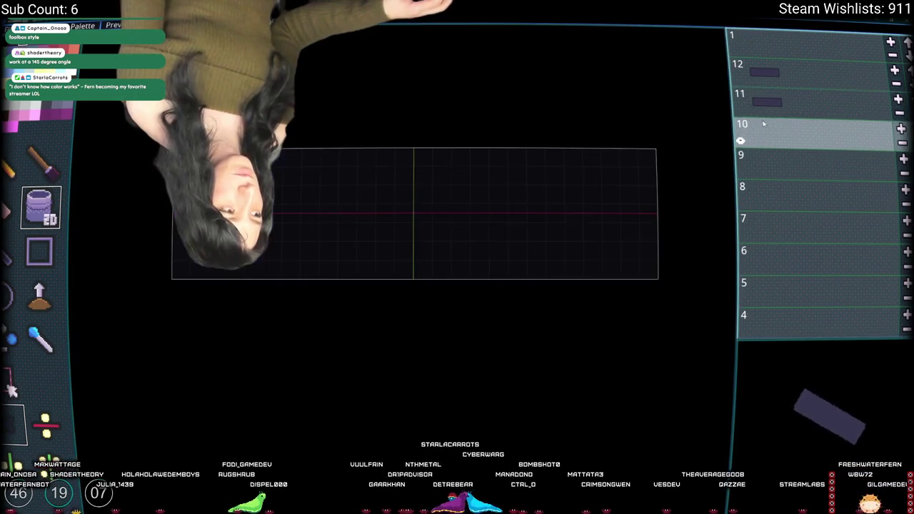
pyautogui.click(302, 236)
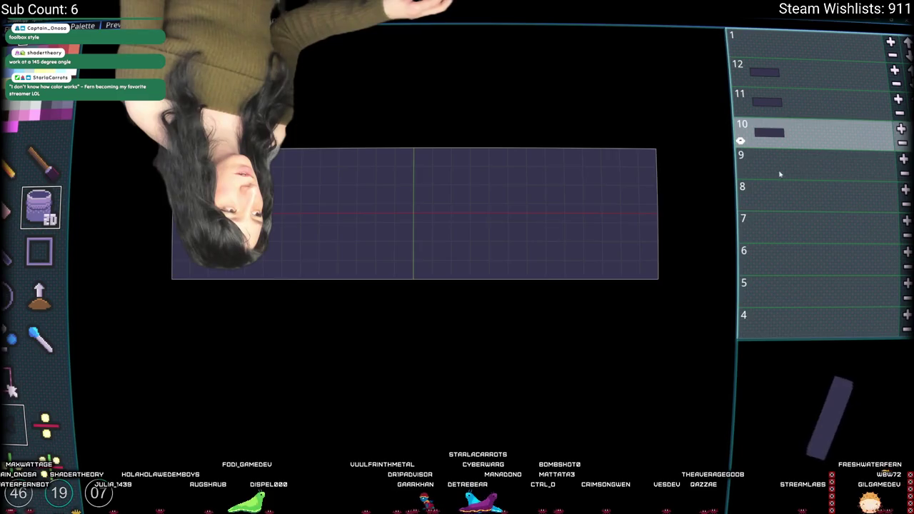
pyautogui.click(780, 172)
pyautogui.click(527, 247)
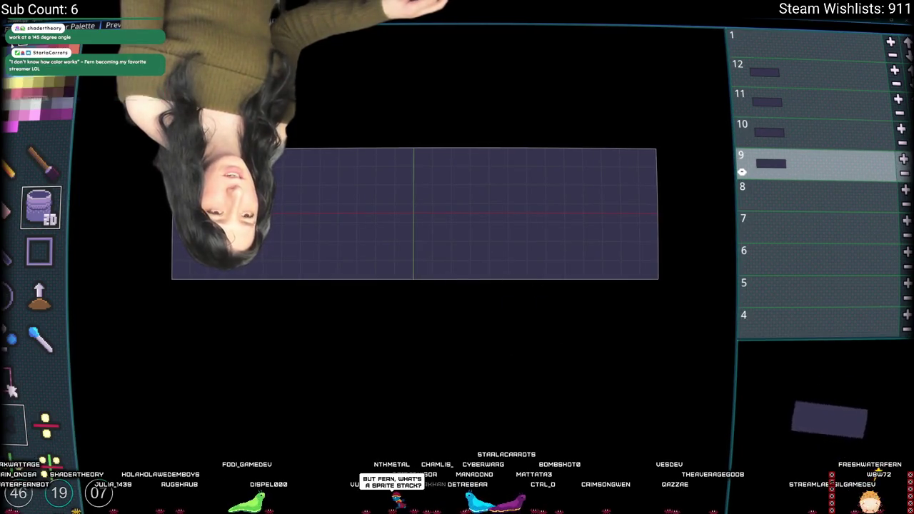
# - Select layers 9–11, then draw a blue rectangle covering top layer 12
pyautogui.click(29, 249)
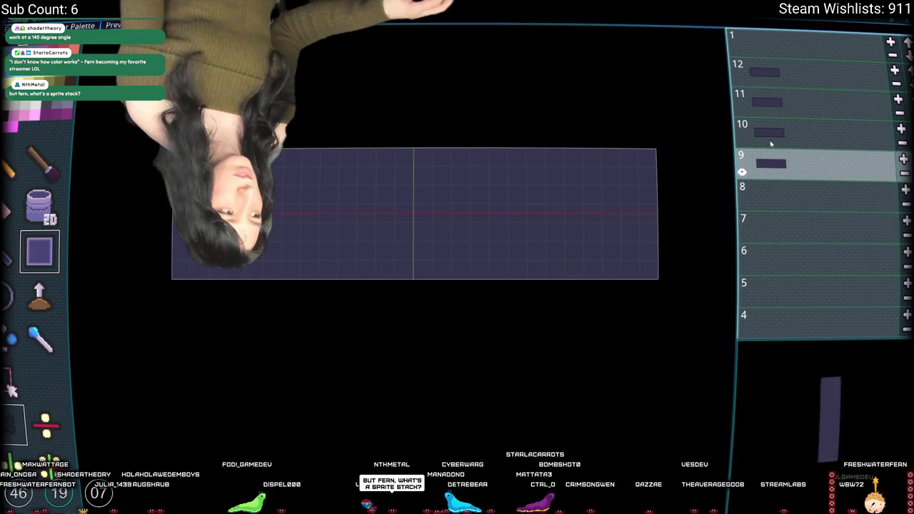
pyautogui.keyDown('shift'); pyautogui.click(815, 104); pyautogui.keyUp('shift')
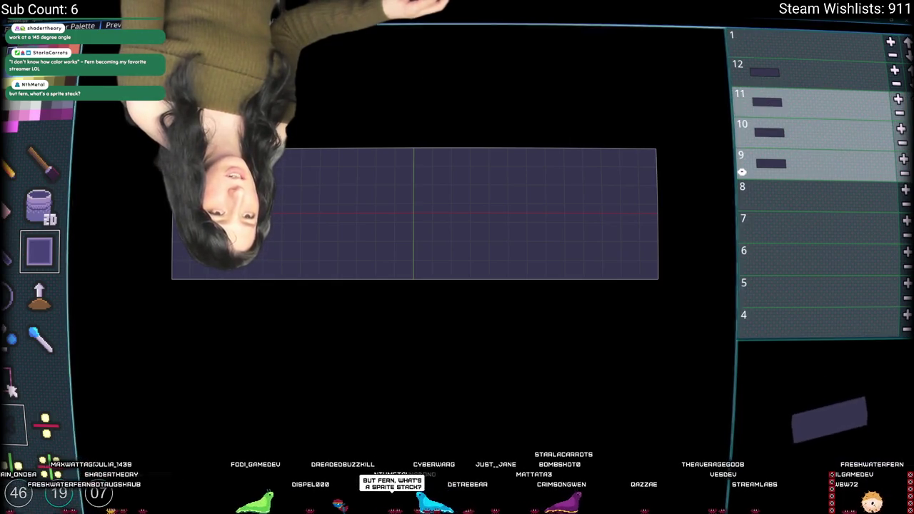
pyautogui.click(816, 73)
pyautogui.moveTo(653, 151)
pyautogui.mouseDown()
pyautogui.moveTo(295, 270)
pyautogui.moveTo(175, 275)
pyautogui.mouseUp()
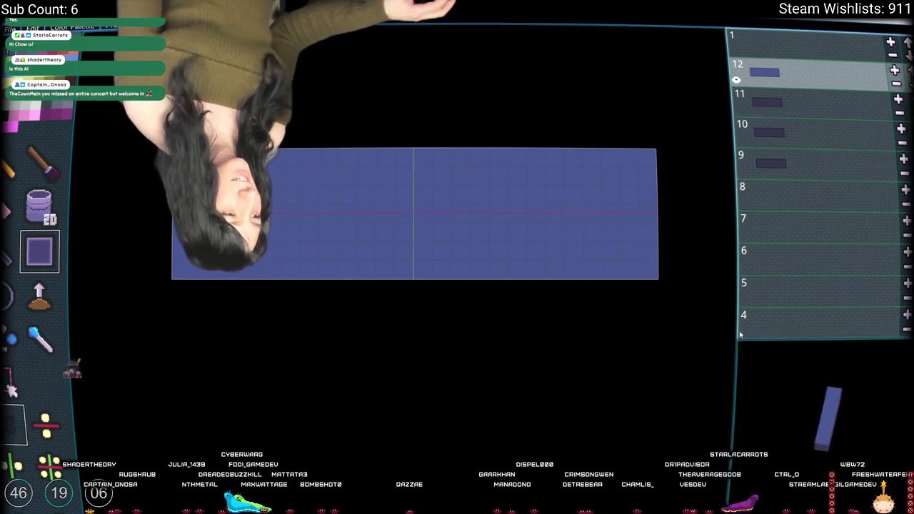
# - Widen the layer panel, zoom in, flip between layers 11 and 12, and select empty layer 7
pyautogui.moveTo(735, 325); pyautogui.dragTo(720, 325)
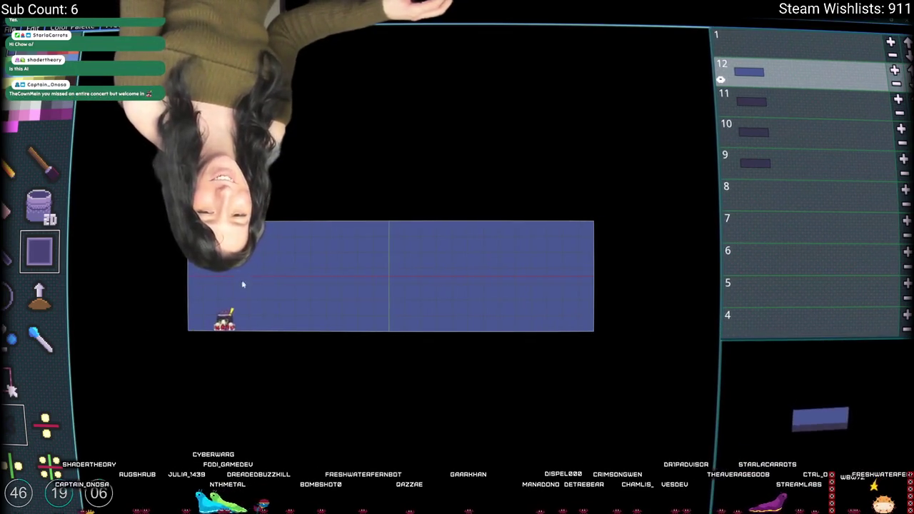
pyautogui.scroll(3, 350, 299)
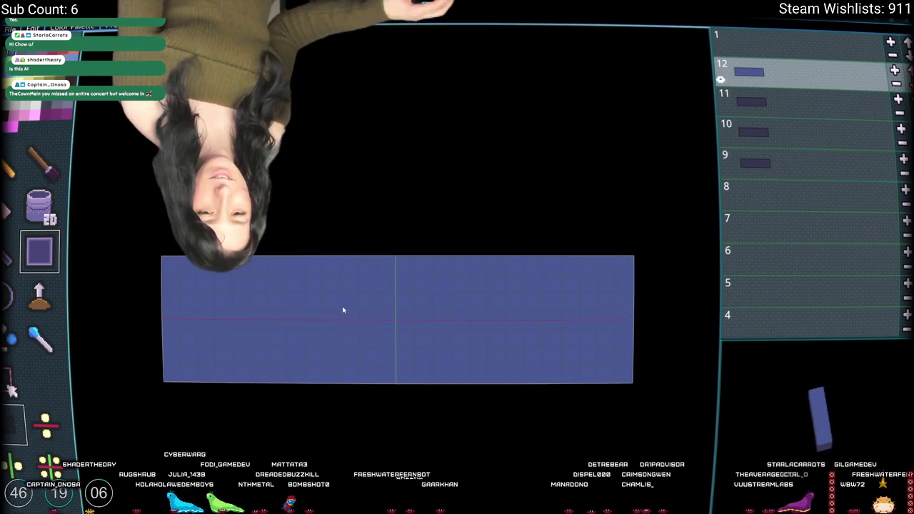
pyautogui.moveTo(343, 310); pyautogui.dragTo(374, 239)
pyautogui.scroll(1, 457, 290)
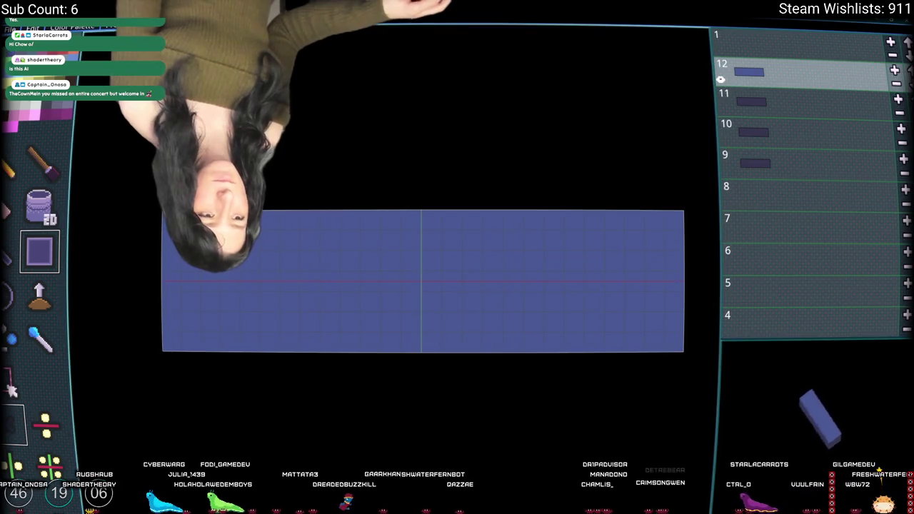
pyautogui.press('Down')
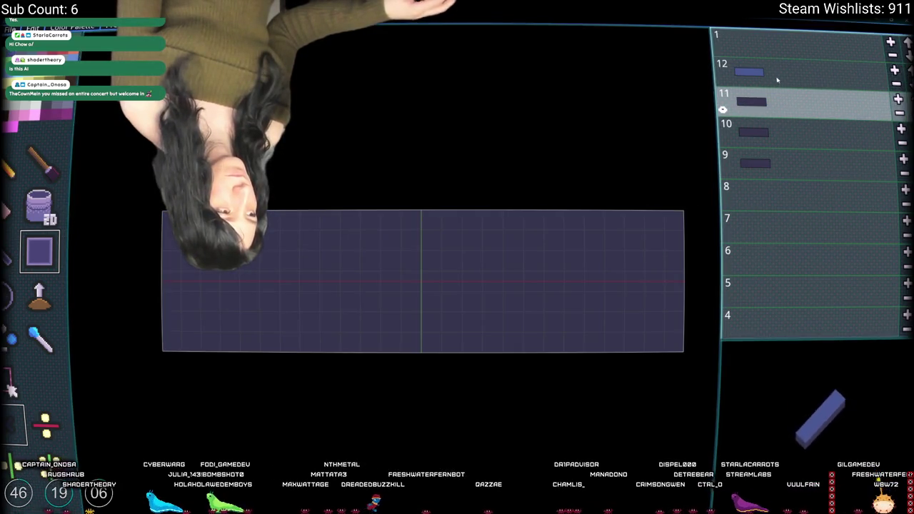
pyautogui.press('Up')
pyautogui.press('g')
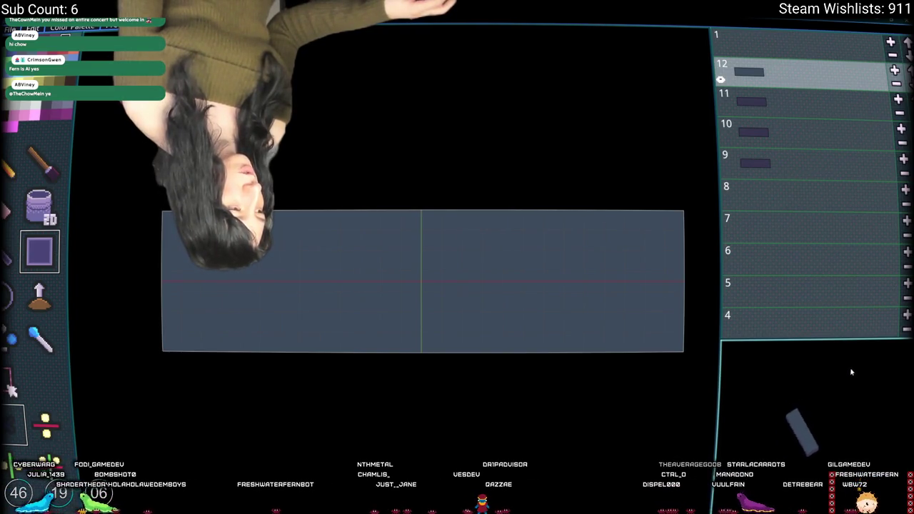
pyautogui.click(787, 231)
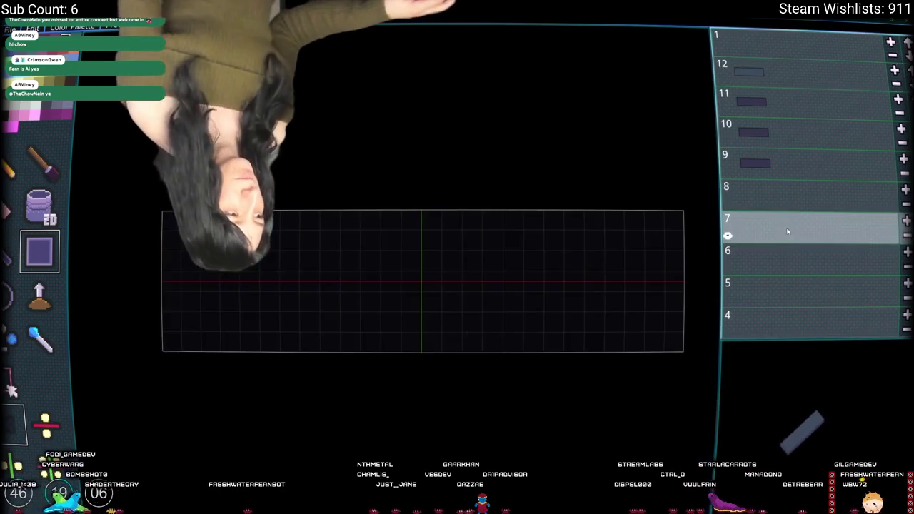
# - Browse layers 8–12 and sample the deck colour, ending on layer 12 with rectangles
pyautogui.click(786, 198)
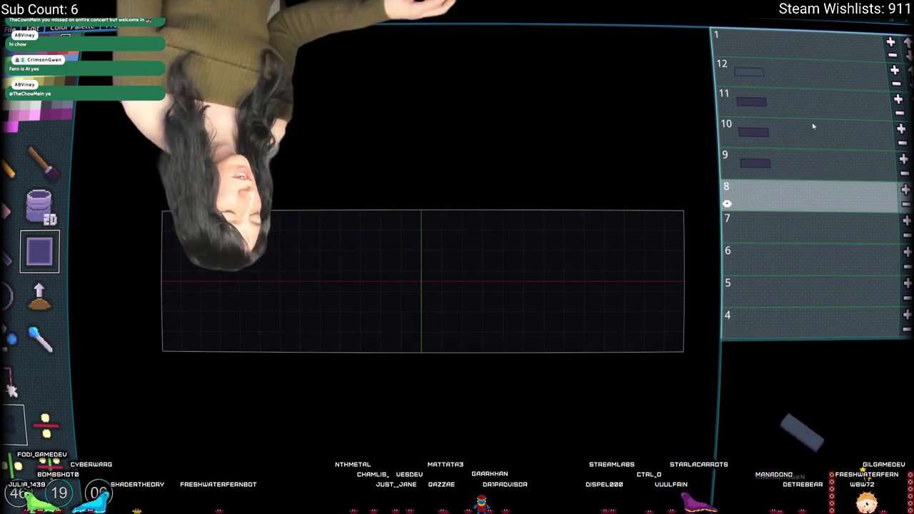
pyautogui.click(786, 104)
pyautogui.click(786, 71)
pyautogui.click(785, 104)
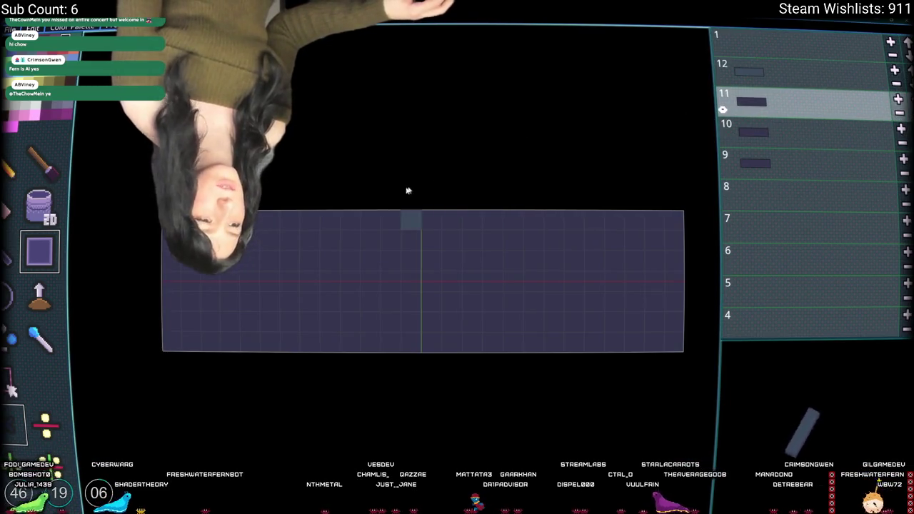
pyautogui.click(786, 72)
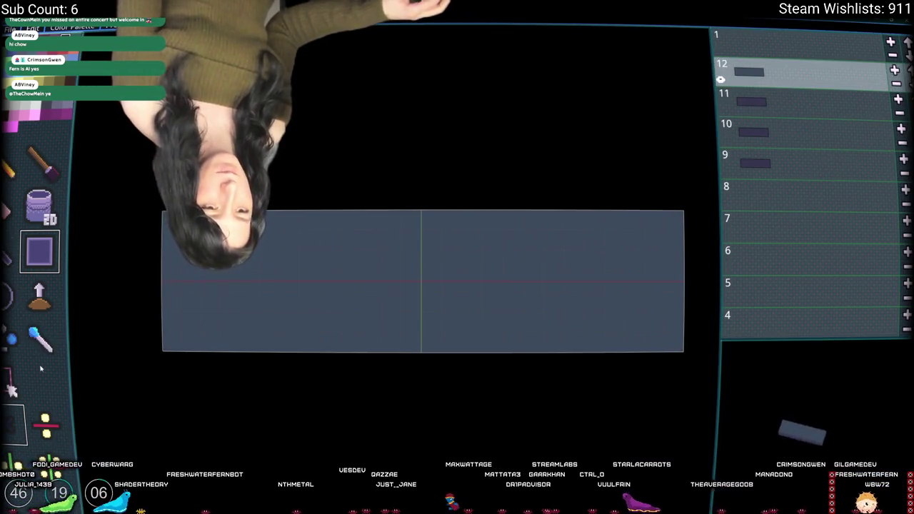
pyautogui.click(40, 340)
pyautogui.press('b')
pyautogui.click(831, 103)
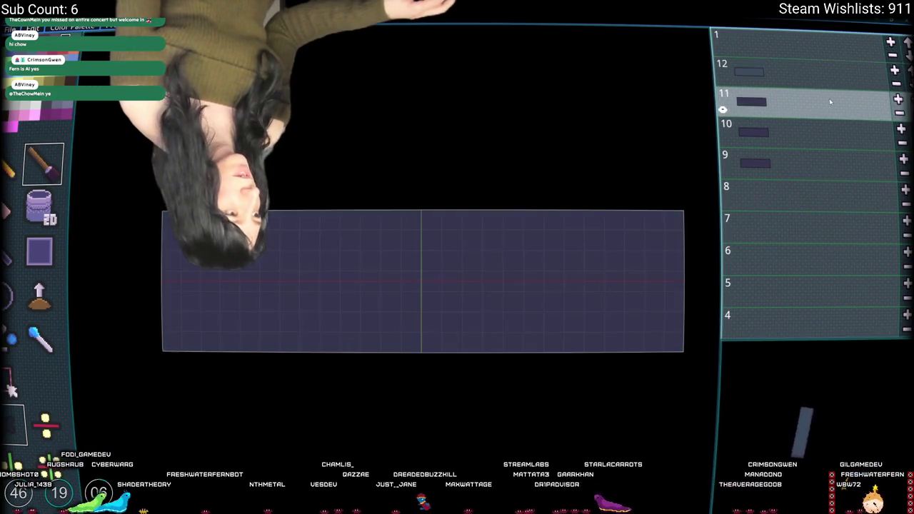
pyautogui.press('Up')
pyautogui.click(30, 262)
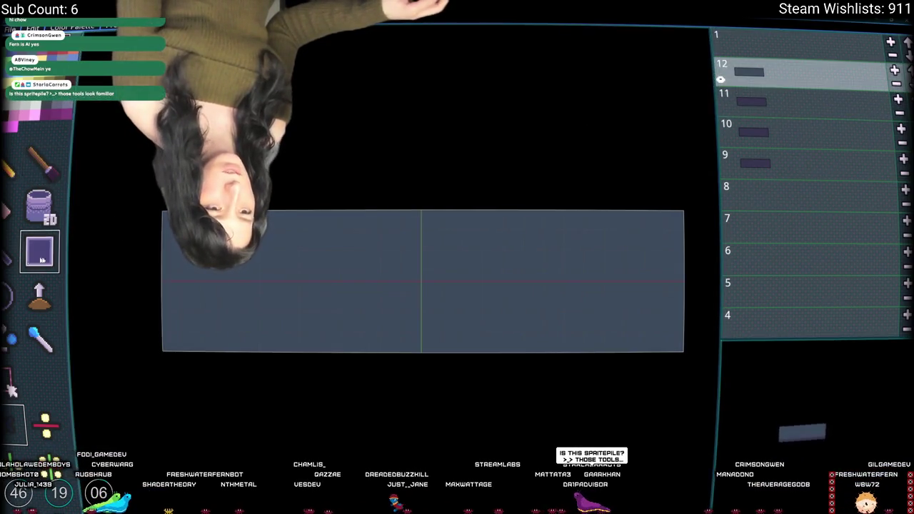
pyautogui.click(41, 225)
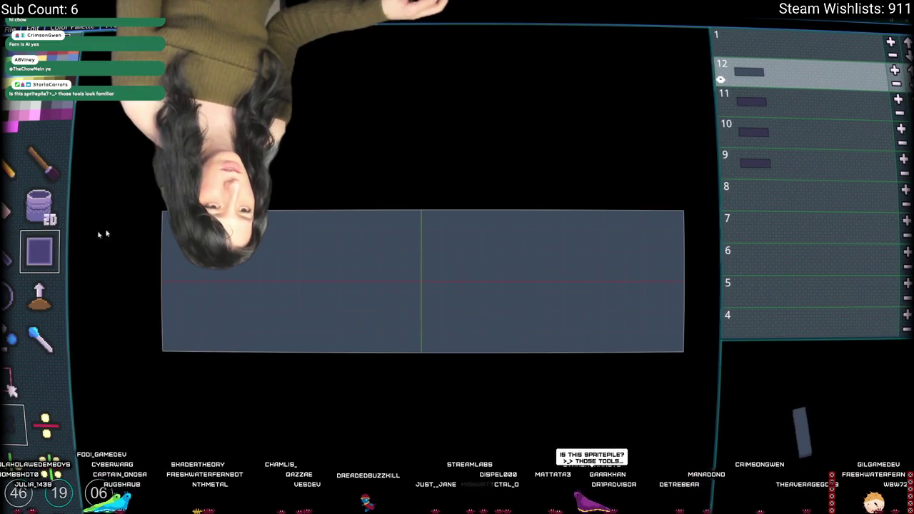
# - Clear layer 12 except its end strips, then fill layer 11 grey-blue with a dark right end
pyautogui.moveTo(240, 346)
pyautogui.mouseDown()
pyautogui.moveTo(628, 345)
pyautogui.moveTo(597, 353)
pyautogui.mouseUp()
pyautogui.moveTo(181, 213)
pyautogui.mouseDown()
pyautogui.moveTo(327, 303)
pyautogui.moveTo(650, 370)
pyautogui.mouseUp()
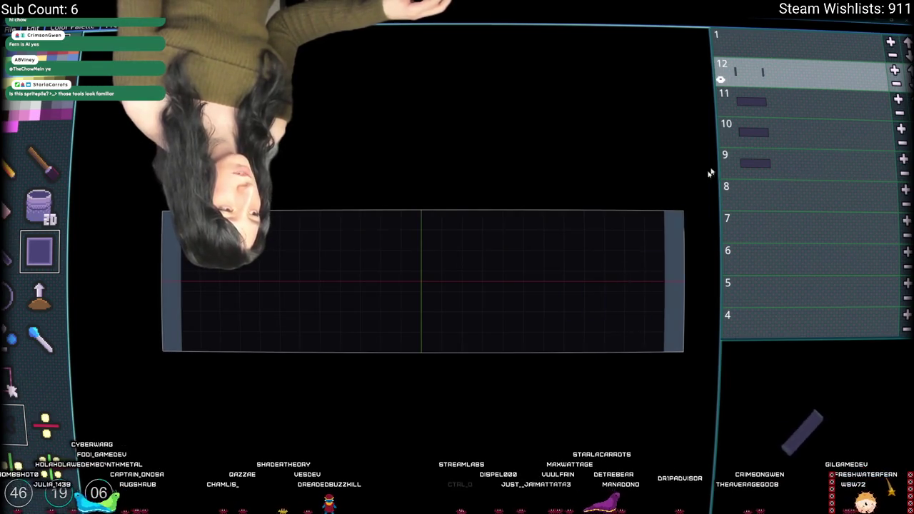
pyautogui.press('Down')
pyautogui.moveTo(659, 225)
pyautogui.mouseDown()
pyautogui.moveTo(279, 342)
pyautogui.moveTo(333, 367)
pyautogui.moveTo(283, 359)
pyautogui.mouseUp()
pyautogui.click(429, 342)
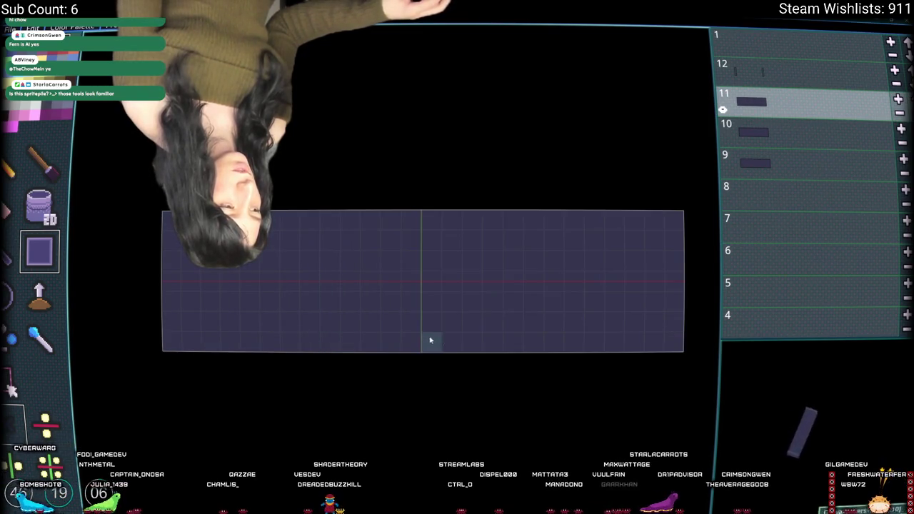
pyautogui.moveTo(653, 238)
pyautogui.mouseDown()
pyautogui.moveTo(212, 316)
pyautogui.moveTo(193, 329)
pyautogui.mouseUp()
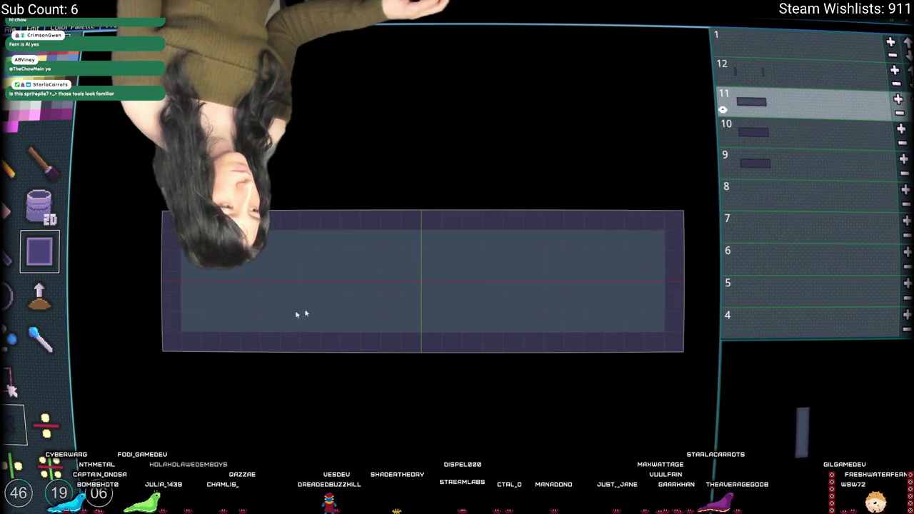
pyautogui.moveTo(667, 229)
pyautogui.mouseDown()
pyautogui.moveTo(190, 380)
pyautogui.moveTo(165, 371)
pyautogui.mouseUp()
pyautogui.moveTo(665, 230)
pyautogui.mouseDown()
pyautogui.moveTo(680, 373)
pyautogui.moveTo(684, 196)
pyautogui.moveTo(684, 357)
pyautogui.mouseUp()
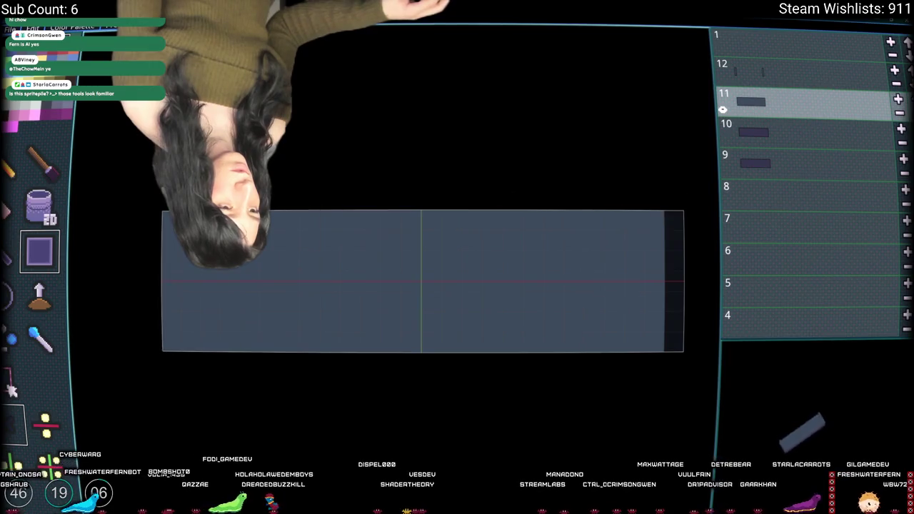
# - Trim a strip off the deck's right end on layer 9 and compare the deck layers
pyautogui.click(749, 171)
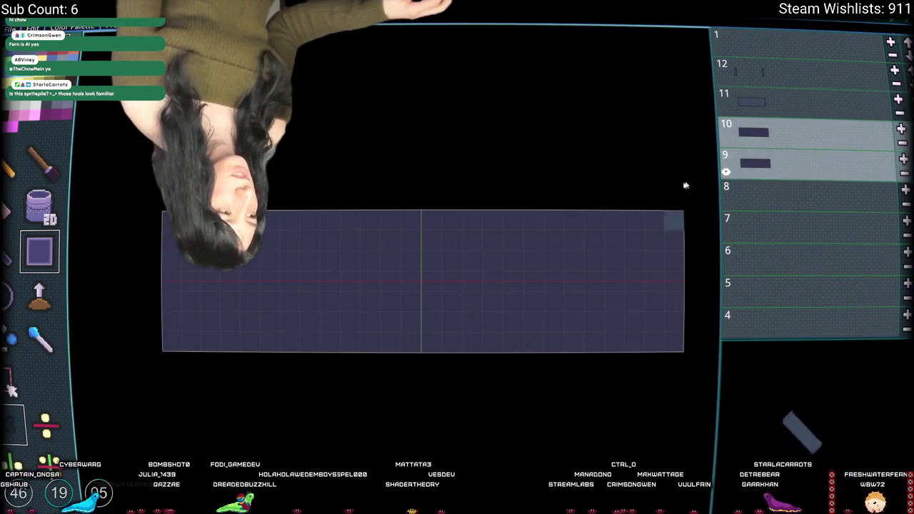
pyautogui.moveTo(688, 214); pyautogui.dragTo(690, 458)
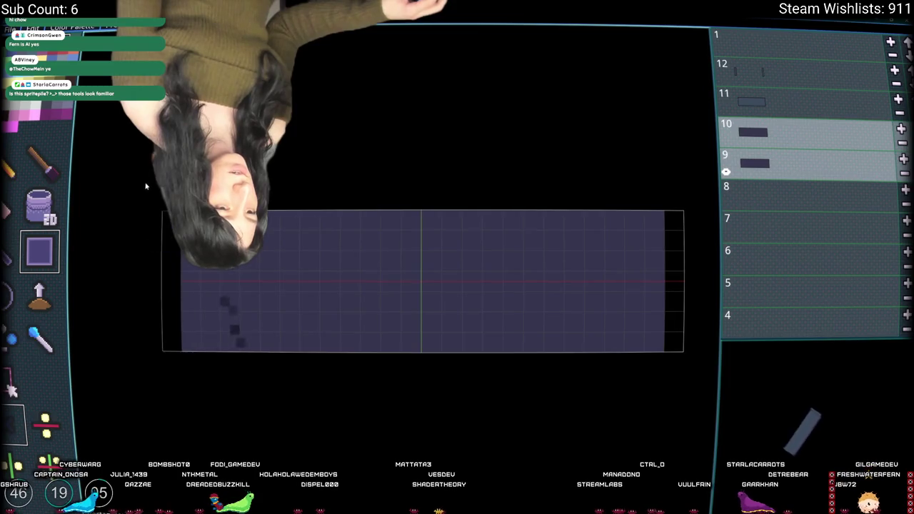
pyautogui.click(790, 91)
pyautogui.click(790, 127)
pyautogui.click(790, 70)
pyautogui.click(790, 100)
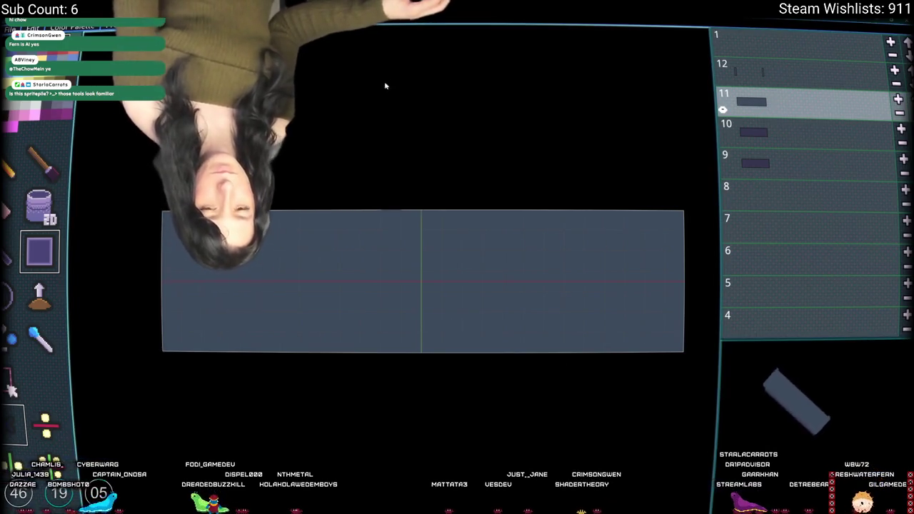
# - Paint mirrored raised grey blocks at both ends of top layer 12
pyautogui.click(781, 77)
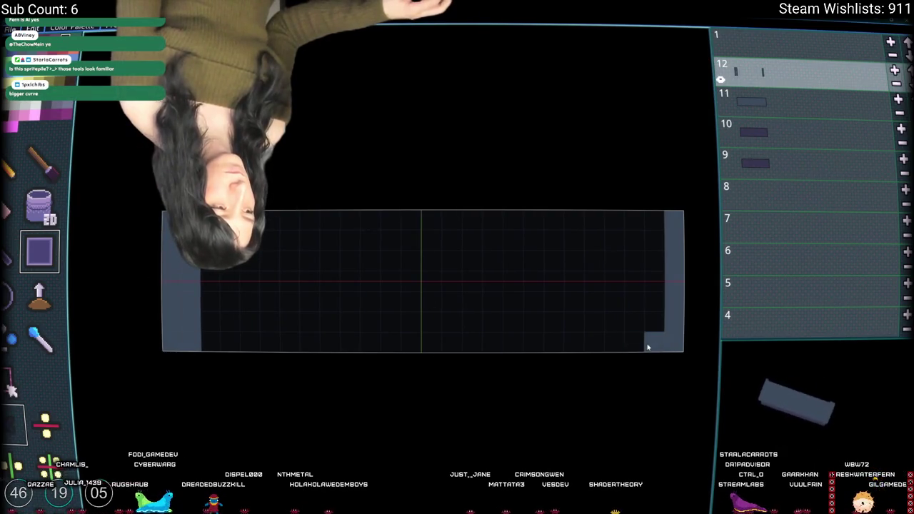
pyautogui.moveTo(649, 345); pyautogui.dragTo(649, 210)
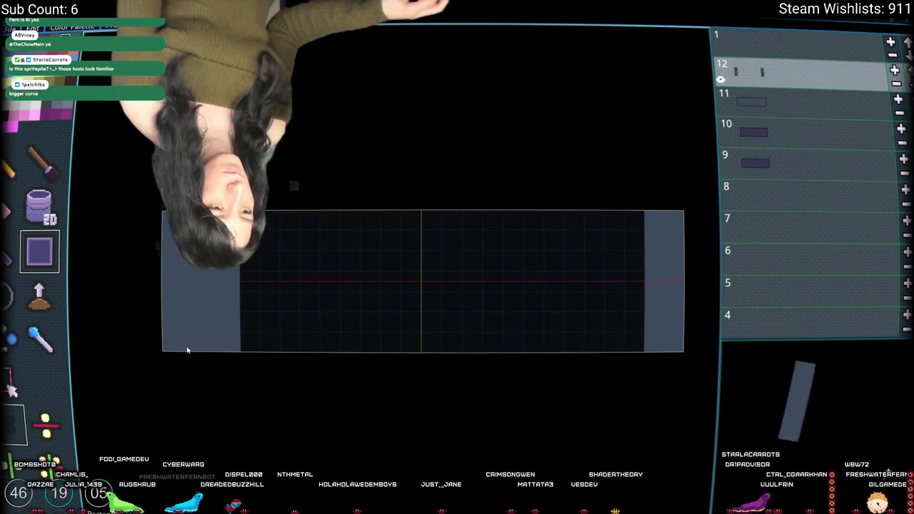
pyautogui.moveTo(635, 347)
pyautogui.mouseDown()
pyautogui.moveTo(627, 261)
pyautogui.moveTo(612, 227)
pyautogui.mouseUp()
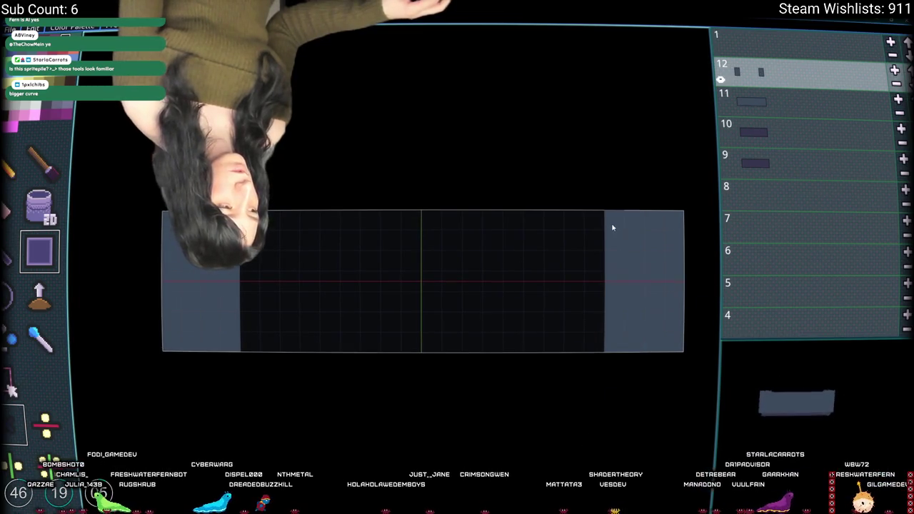
# - Trim strips off both the left and right ends of layer 10
pyautogui.click(792, 105)
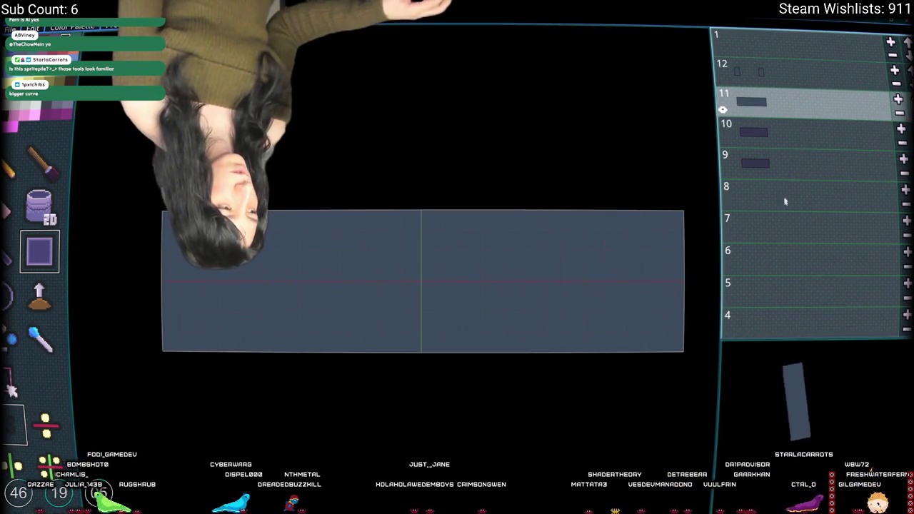
pyautogui.click(770, 139)
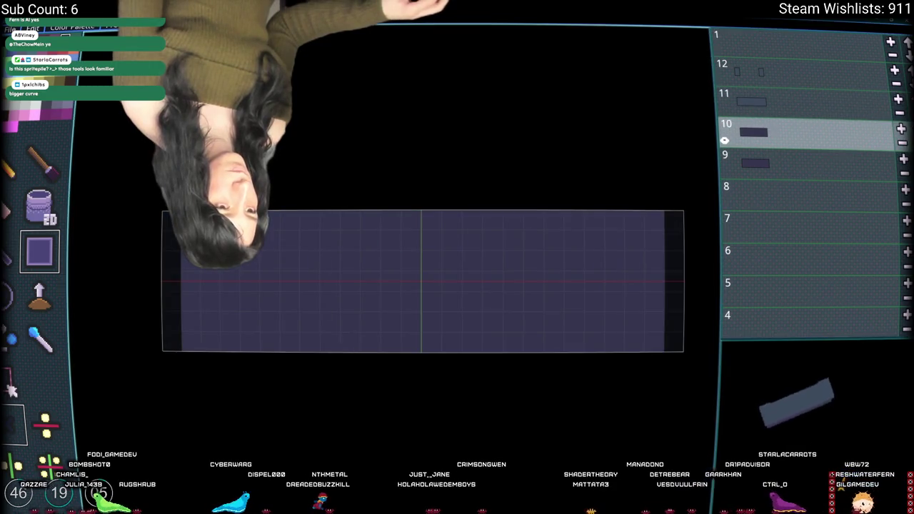
pyautogui.moveTo(212, 243); pyautogui.dragTo(212, 355)
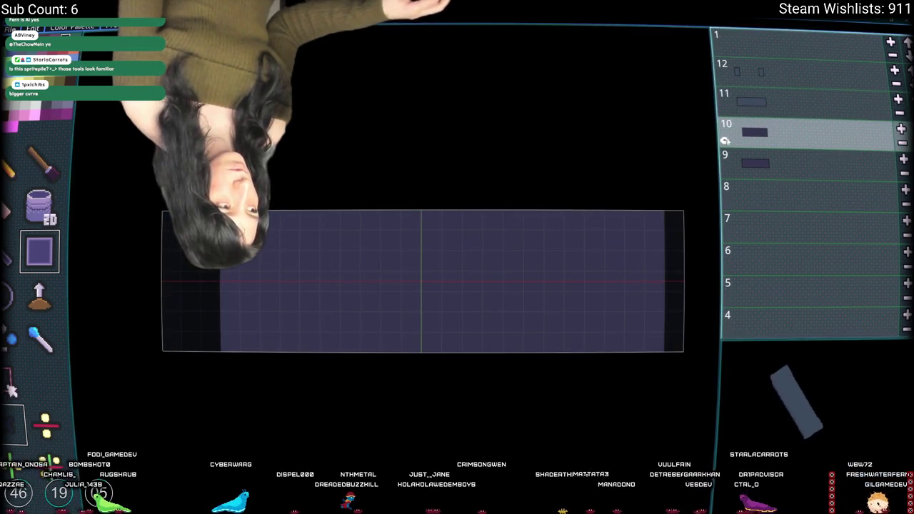
pyautogui.moveTo(644, 214); pyautogui.dragTo(642, 346)
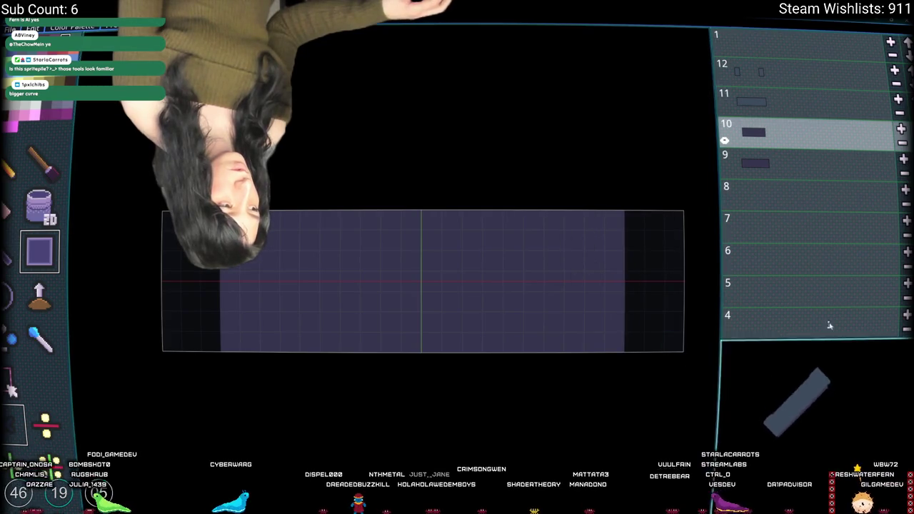
# - Repaint layer 9 back out toward both ends after undoing a stray erased block
pyautogui.click(770, 164)
pyautogui.moveTo(243, 221)
pyautogui.mouseDown()
pyautogui.moveTo(163, 334)
pyautogui.moveTo(161, 220)
pyautogui.moveTo(293, 329)
pyautogui.moveTo(307, 360)
pyautogui.moveTo(221, 363)
pyautogui.mouseUp()
pyautogui.hotkey('ctrl', 'z')
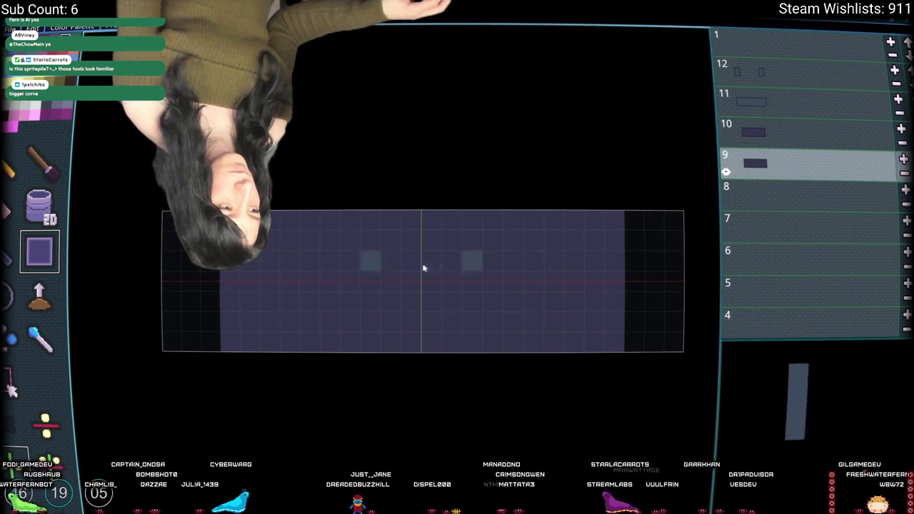
pyautogui.press('i')
pyautogui.press('b')
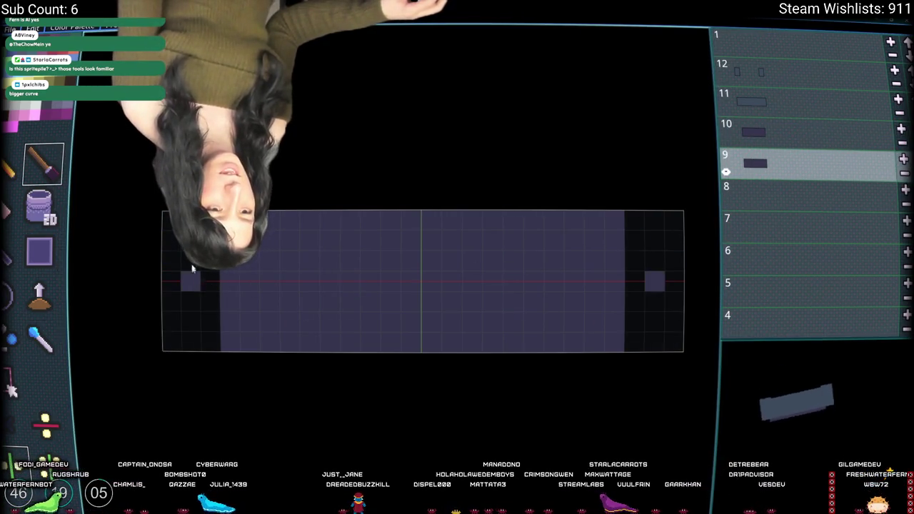
pyautogui.moveTo(211, 218); pyautogui.dragTo(211, 351)
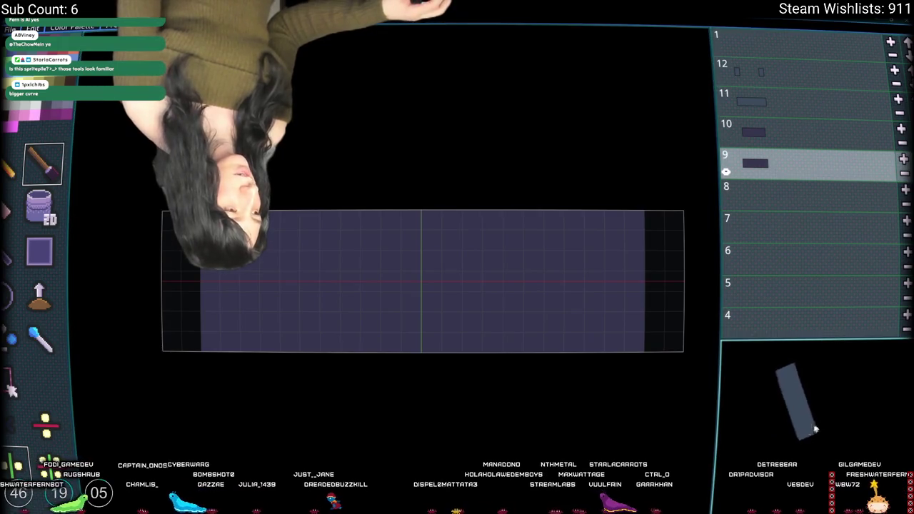
# - Fill in layer 10's bare ends symmetrically and compare the ends across the deck layers
pyautogui.click(795, 136)
pyautogui.click(793, 105)
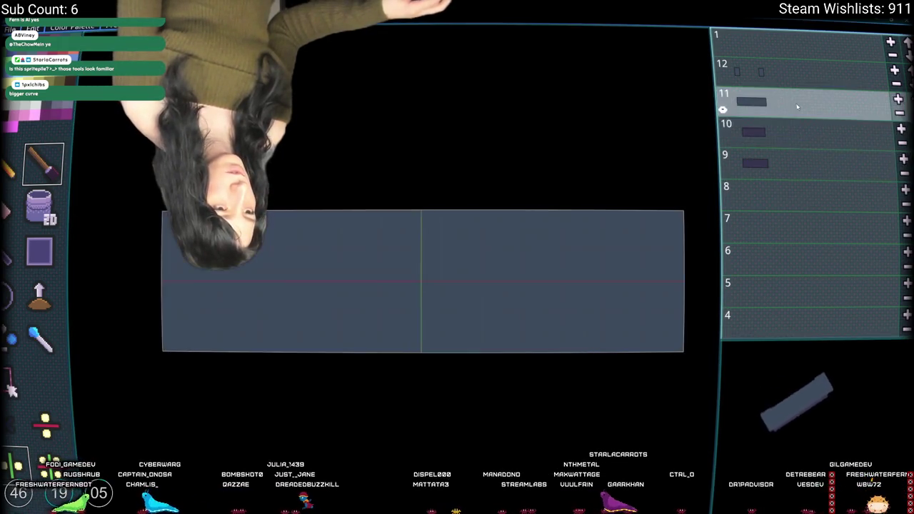
pyautogui.press('Down')
pyautogui.moveTo(186, 314)
pyautogui.mouseDown()
pyautogui.moveTo(197, 286)
pyautogui.moveTo(207, 307)
pyautogui.moveTo(218, 300)
pyautogui.moveTo(211, 279)
pyautogui.mouseUp()
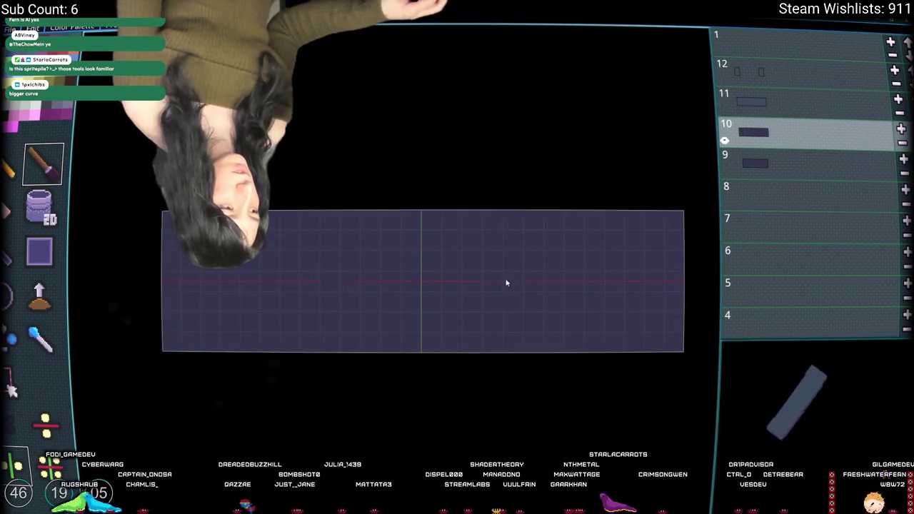
pyautogui.press('Up')
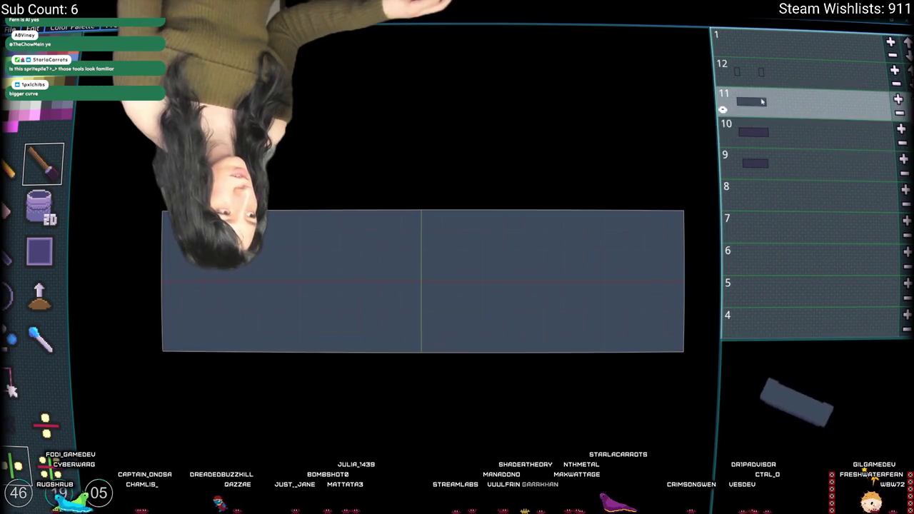
pyautogui.press('Up')
pyautogui.press('Down')
pyautogui.press('Down')
pyautogui.press('Up')
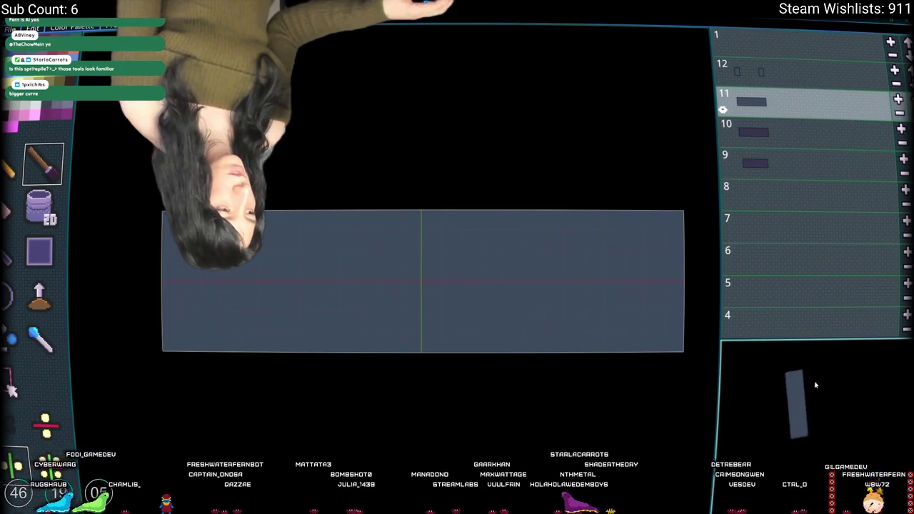
pyautogui.click(797, 84)
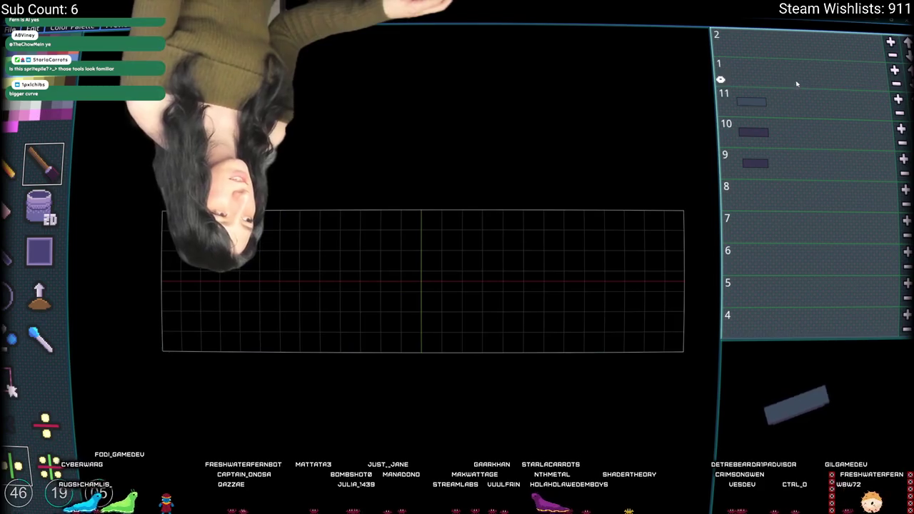
pyautogui.press('Down')
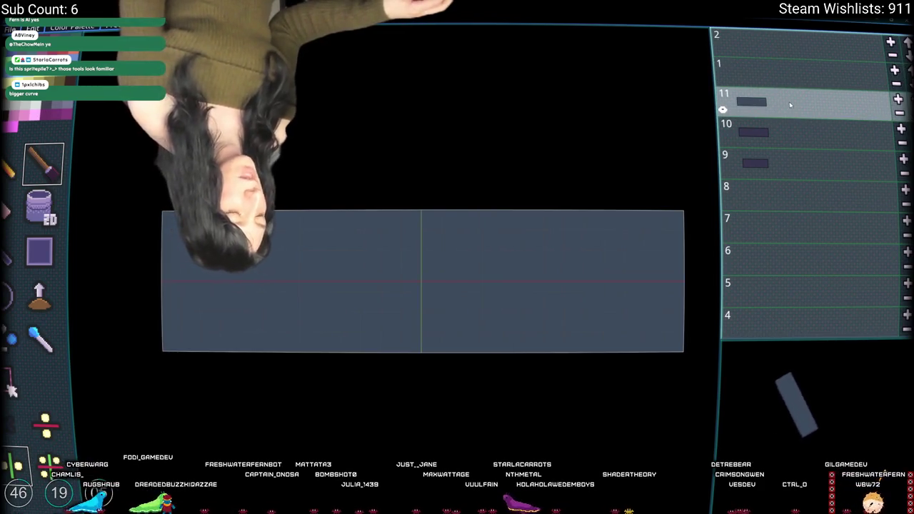
pyautogui.press('Down')
pyautogui.press('Down')
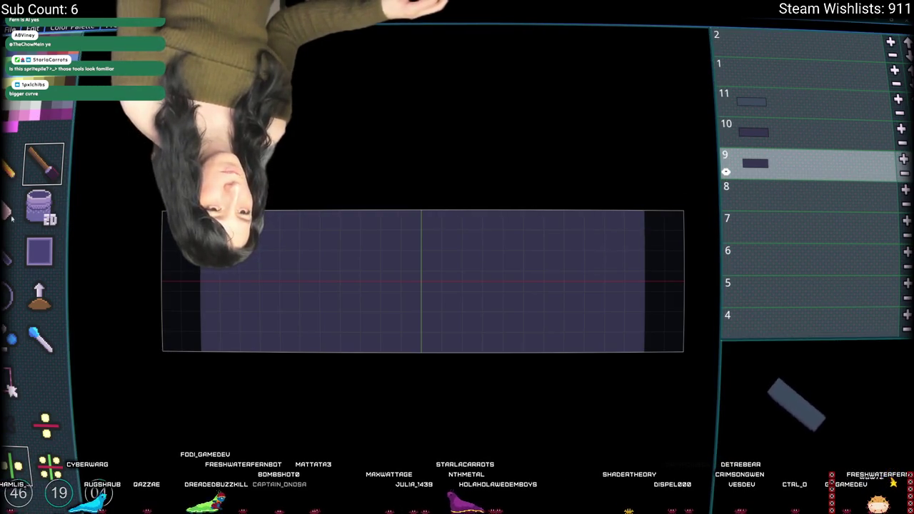
# - Bucket-fill layer 9's empty end strips purple and select layers 9 through 11 together
pyautogui.click(39, 207)
pyautogui.click(671, 261)
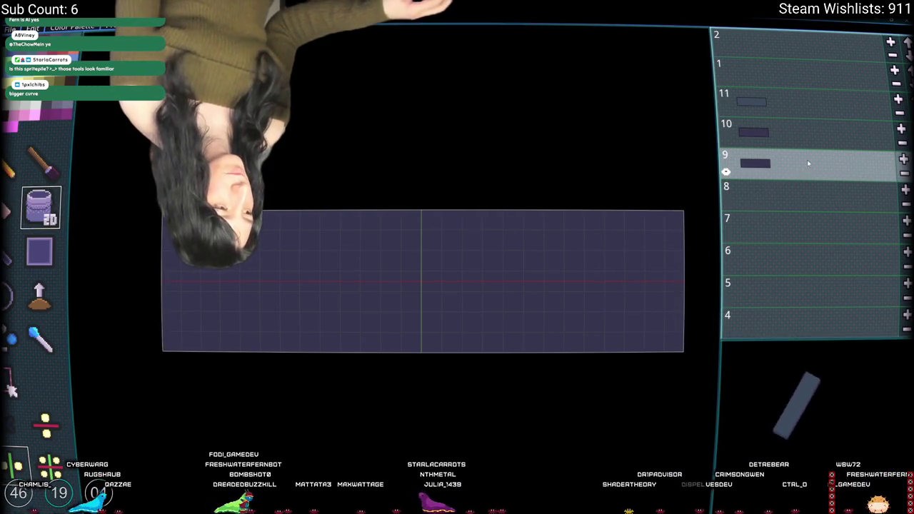
pyautogui.click(786, 100)
pyautogui.keyDown('shift'); pyautogui.click(785, 163); pyautogui.keyUp('shift')
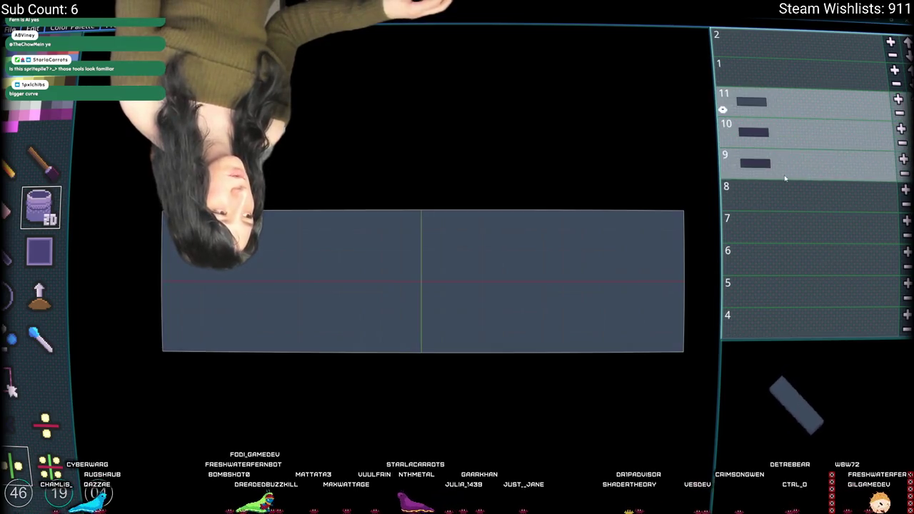
# - Round all four corners of layers 9–11 in one click, then mark a mirrored pixel pair on layer 8
pyautogui.click(663, 222)
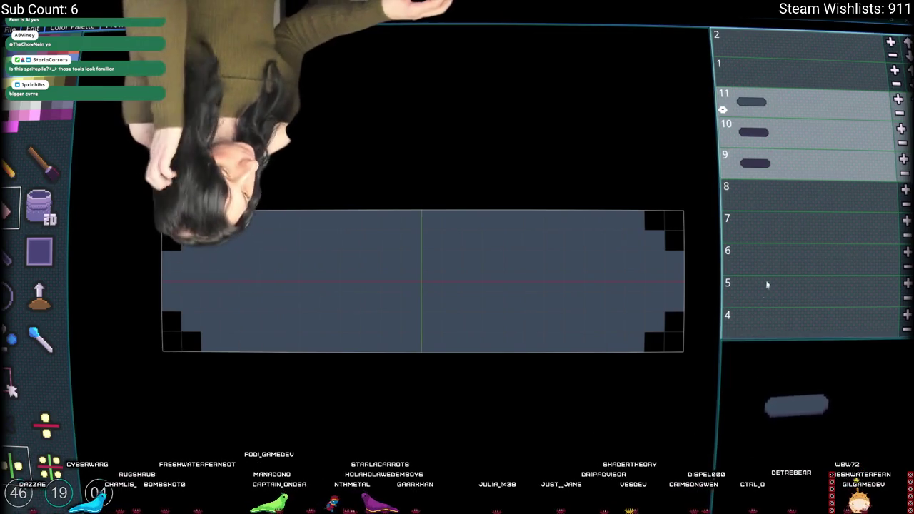
pyautogui.click(793, 205)
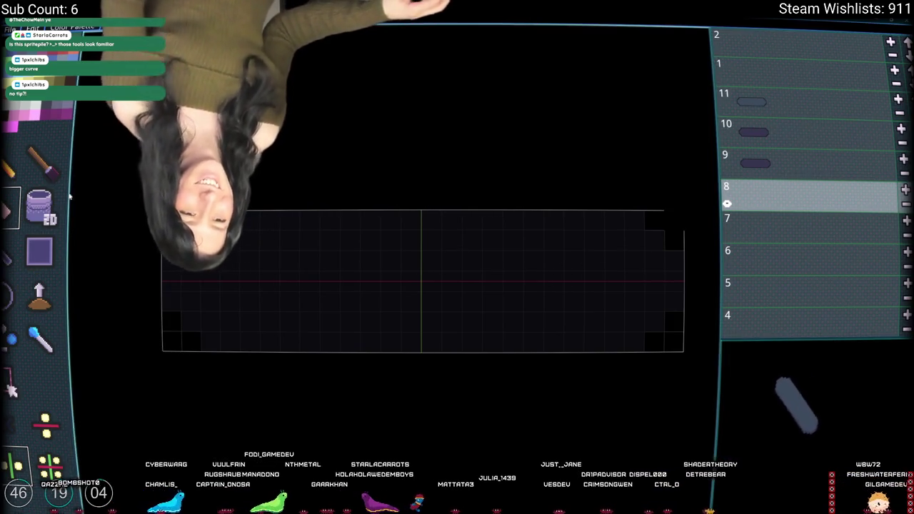
pyautogui.click(447, 223)
# - Draw mirrored light grey truck bars on layers 8 and 7, undoing stray pixels
pyautogui.hotkey('ctrl', 'z')
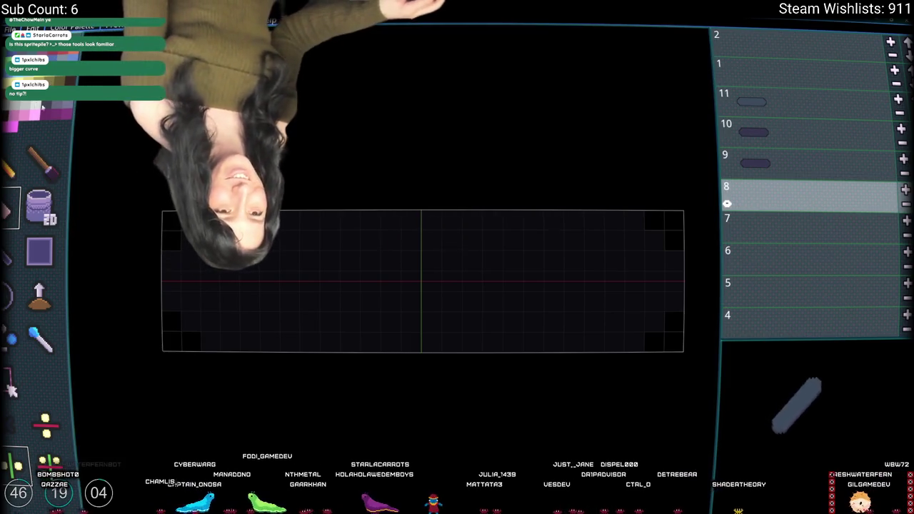
pyautogui.press('b')
pyautogui.moveTo(228, 261); pyautogui.dragTo(230, 330)
pyautogui.click(370, 322)
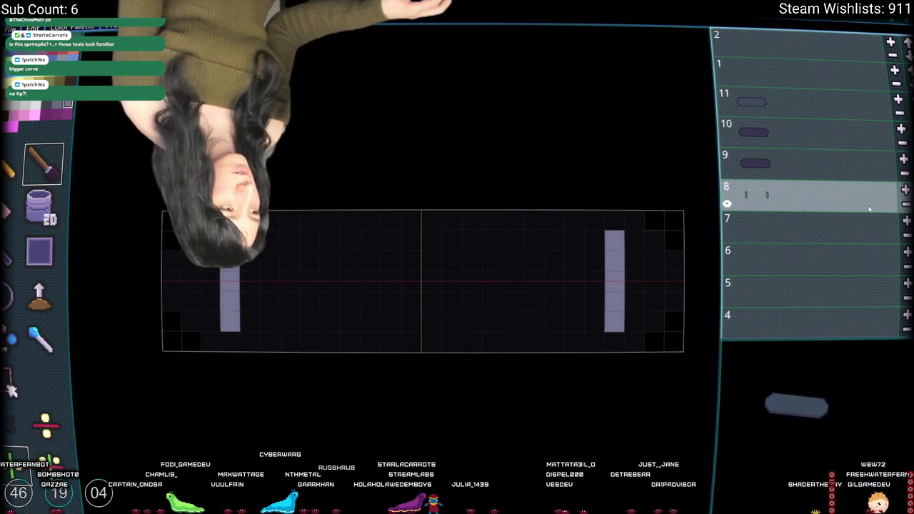
pyautogui.moveTo(221, 257)
pyautogui.mouseDown()
pyautogui.moveTo(249, 326)
pyautogui.moveTo(246, 286)
pyautogui.mouseUp()
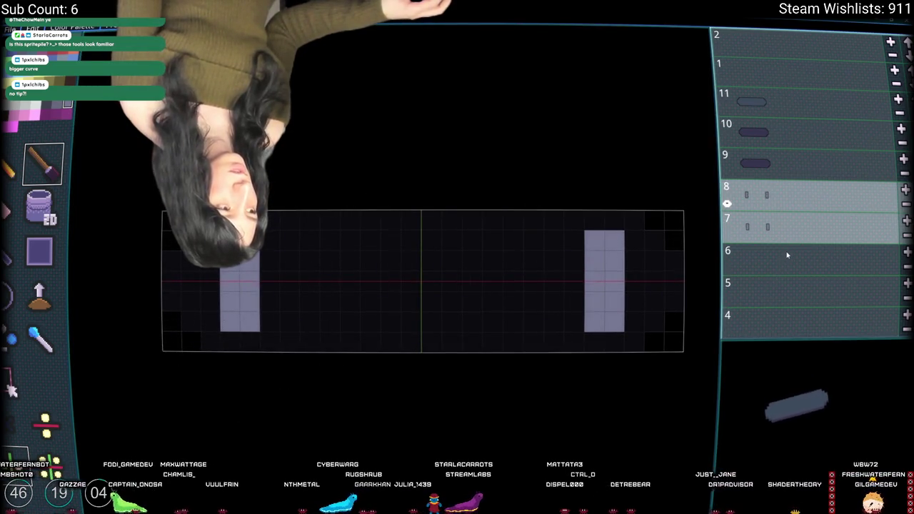
pyautogui.click(463, 256)
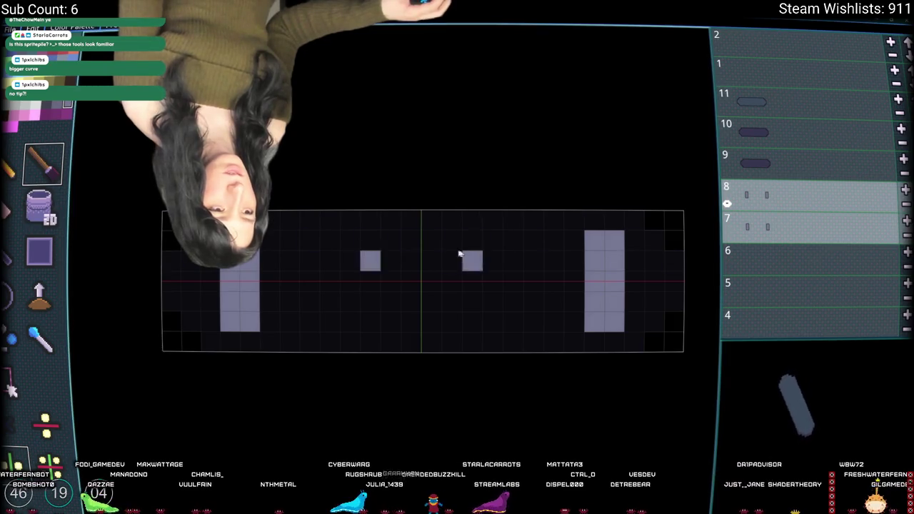
pyautogui.hotkey('ctrl', 'z')
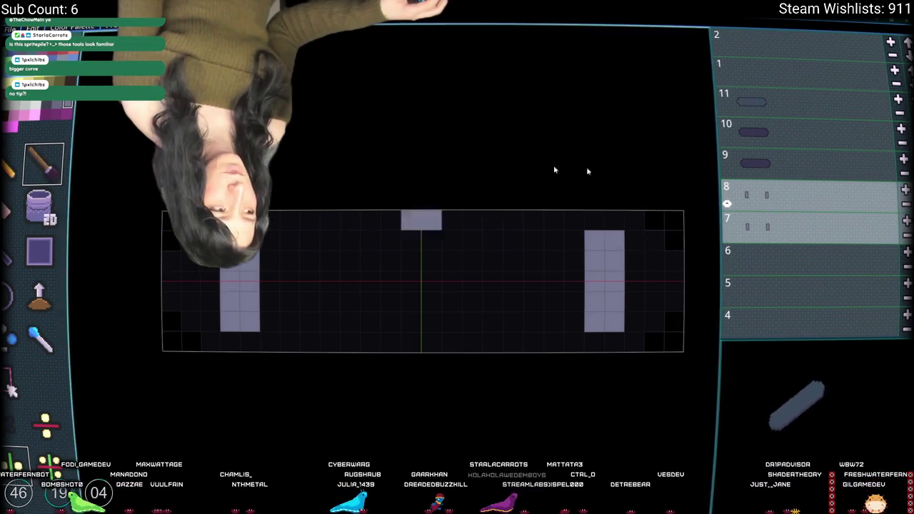
pyautogui.click(678, 224)
# - Paint pink wheel pixels along the top row across layers 5–7
pyautogui.click(748, 248)
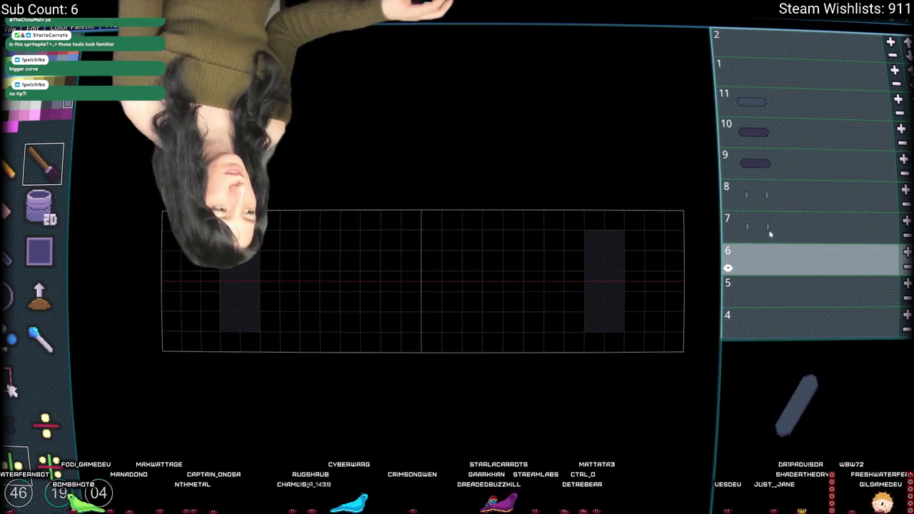
pyautogui.click(772, 233)
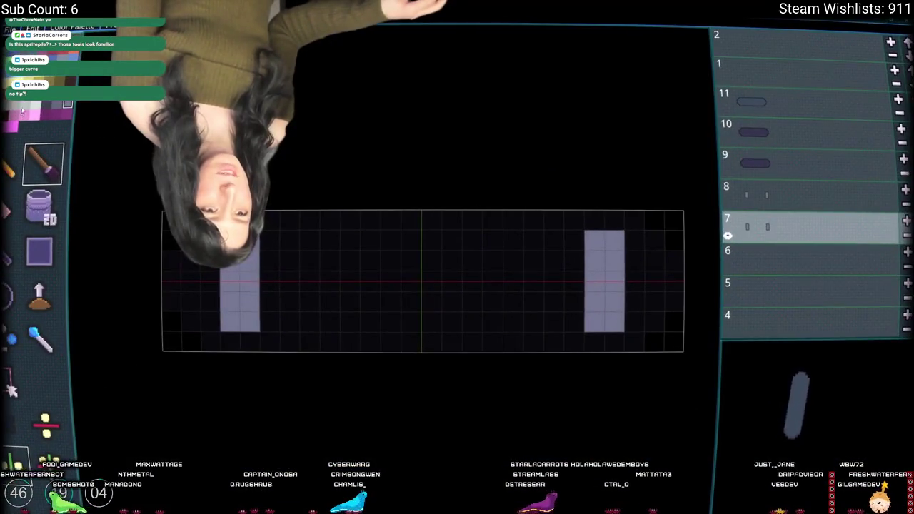
pyautogui.click(298, 213)
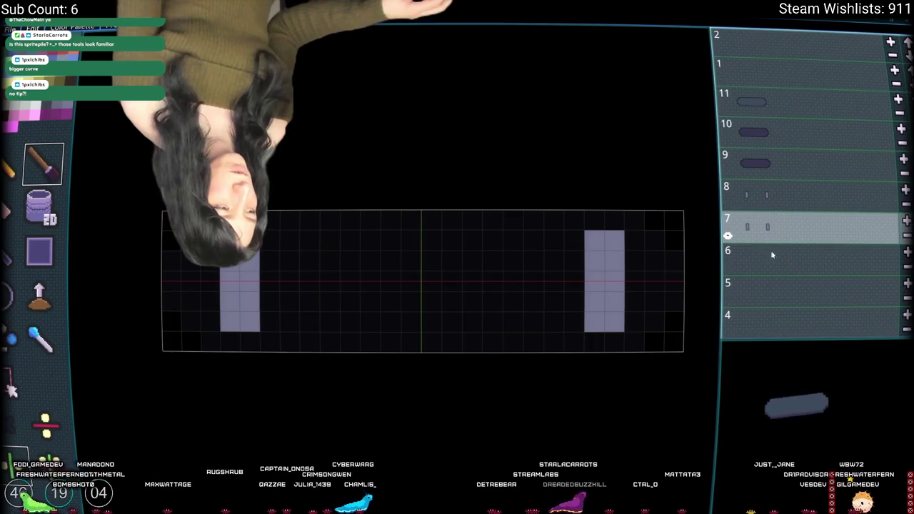
pyautogui.keyDown('shift'); pyautogui.click(780, 281); pyautogui.keyUp('shift')
pyautogui.moveTo(639, 220); pyautogui.dragTo(574, 222)
# - Paint the pink bottom-row wheels across layers 5–7, then rotate the model to face south
pyautogui.moveTo(608, 341)
pyautogui.mouseDown()
pyautogui.moveTo(641, 342)
pyautogui.moveTo(576, 351)
pyautogui.mouseUp()
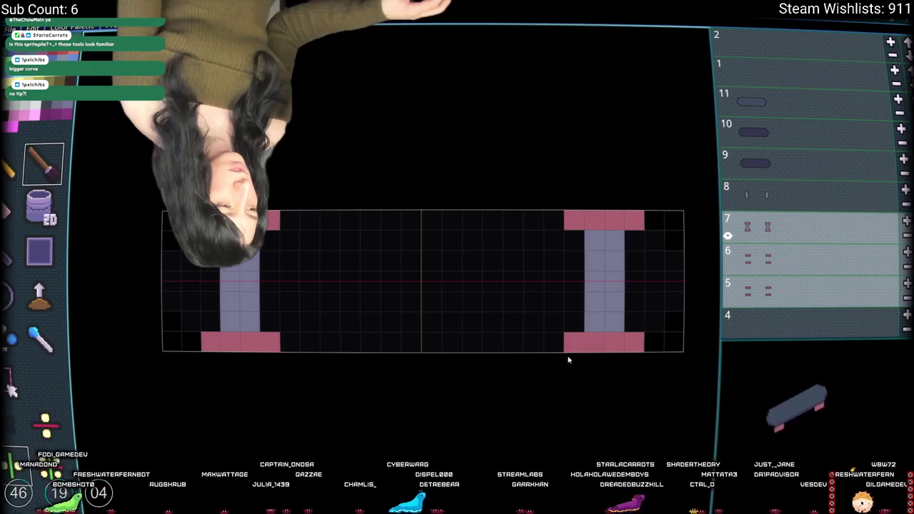
pyautogui.click(796, 260)
pyautogui.click(793, 227)
pyautogui.click(789, 270)
pyautogui.click(797, 228)
pyautogui.click(793, 247)
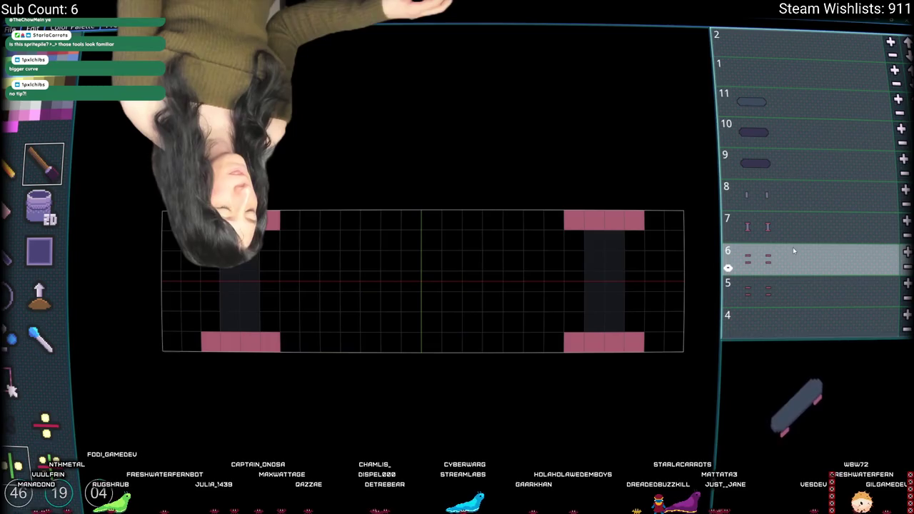
pyautogui.click(370, 241)
pyautogui.hotkey('ctrl', 'z')
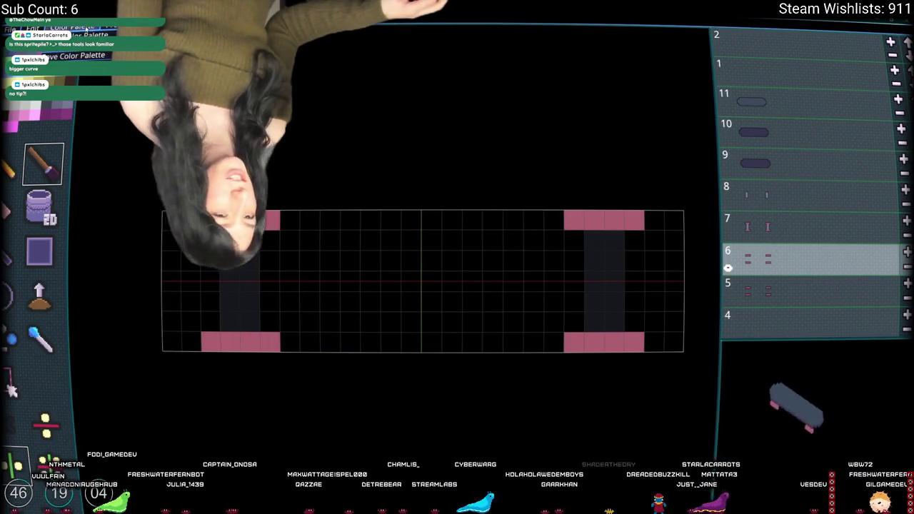
pyautogui.click(32, 26)
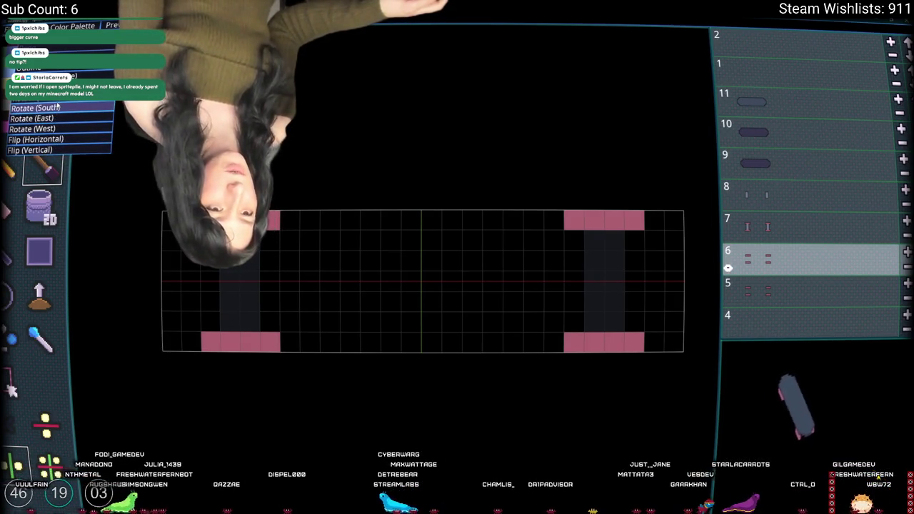
pyautogui.click(50, 108)
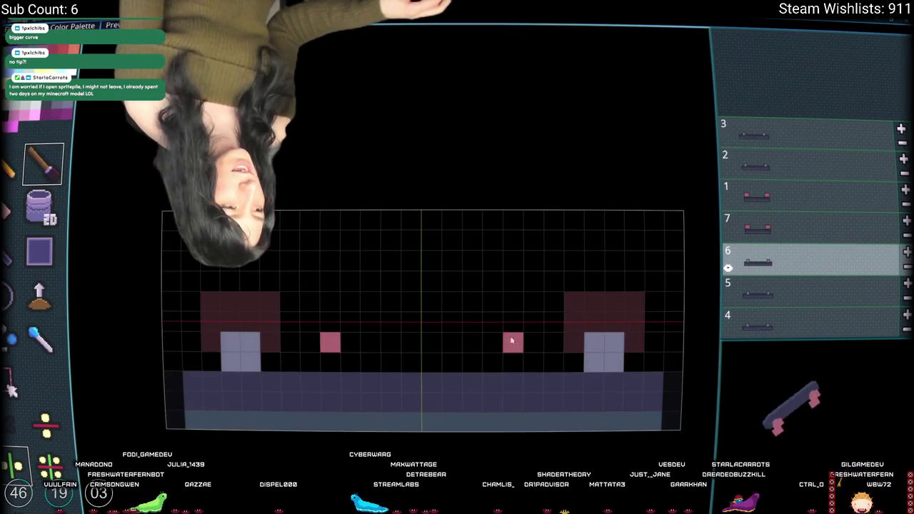
# - Save the project as 'Skateboard' with Ctrl+S, then reopen the model rotate and flip options
pyautogui.hotkey('ctrl', 's')
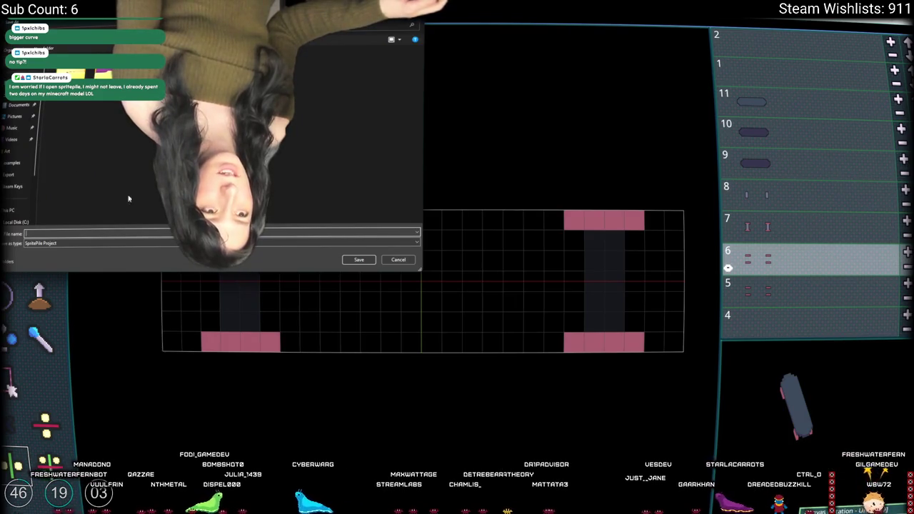
pyautogui.write('Skateboard')
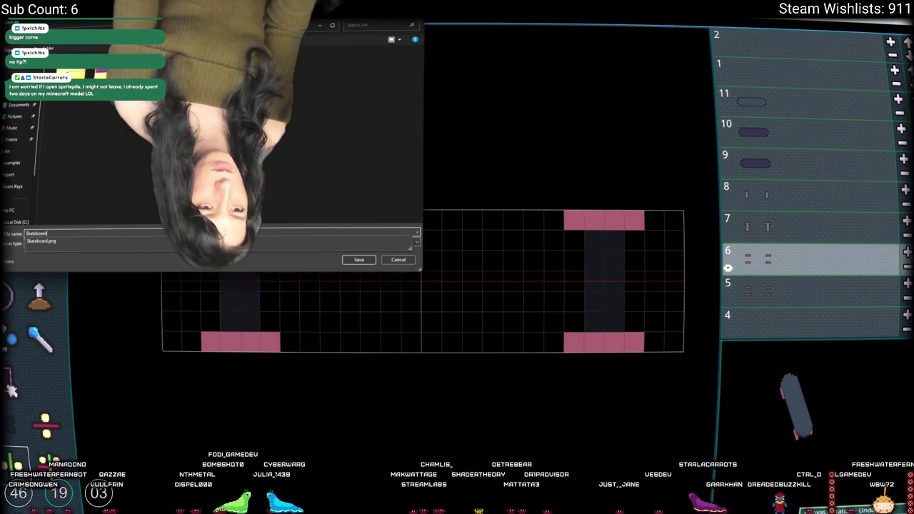
pyautogui.press('Return')
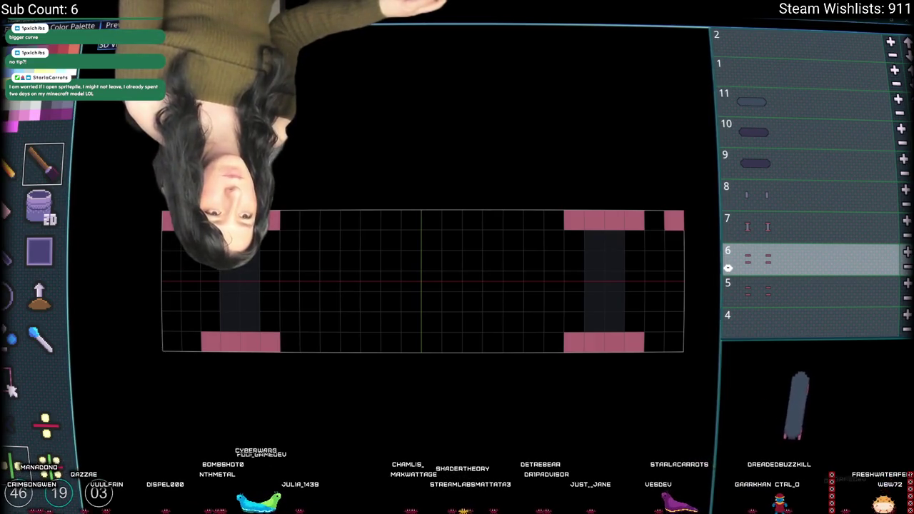
pyautogui.click(29, 26)
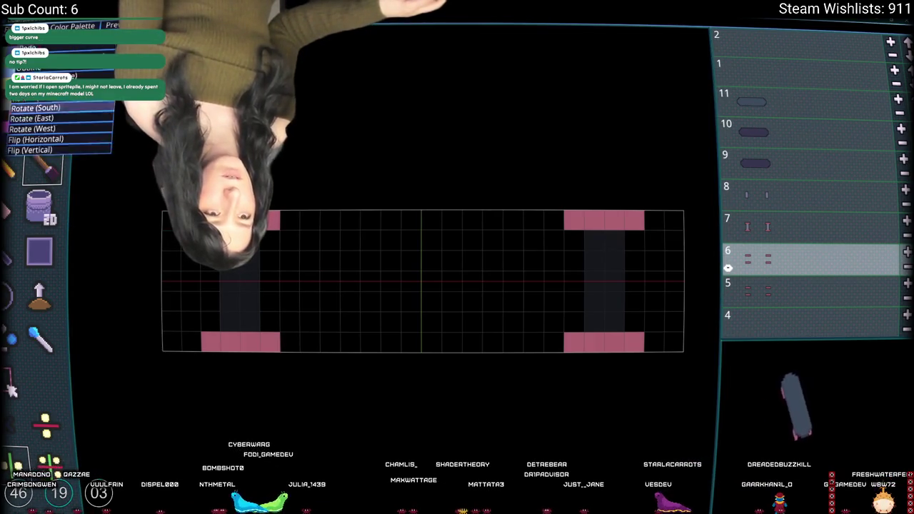
pyautogui.click(47, 103)
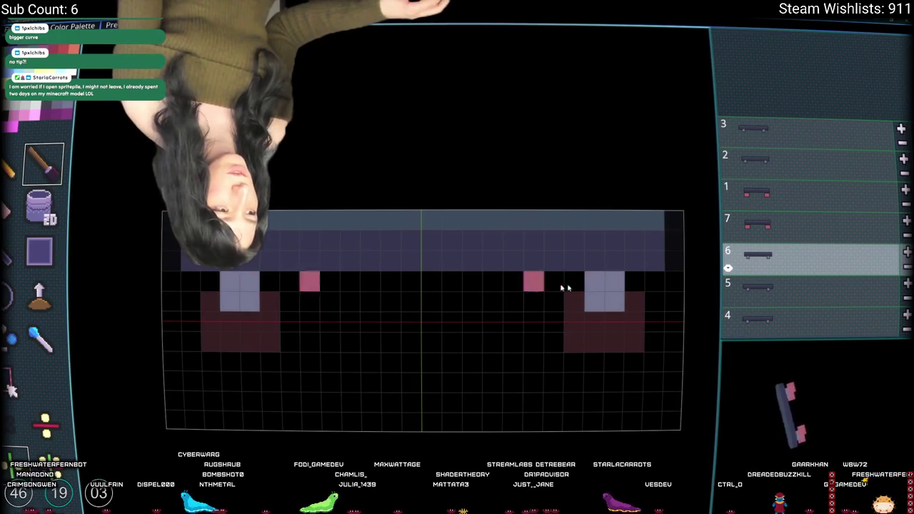
pyautogui.press('Up')
pyautogui.press('Up')
pyautogui.press('Up')
pyautogui.moveTo(852, 412); pyautogui.dragTo(814, 459)
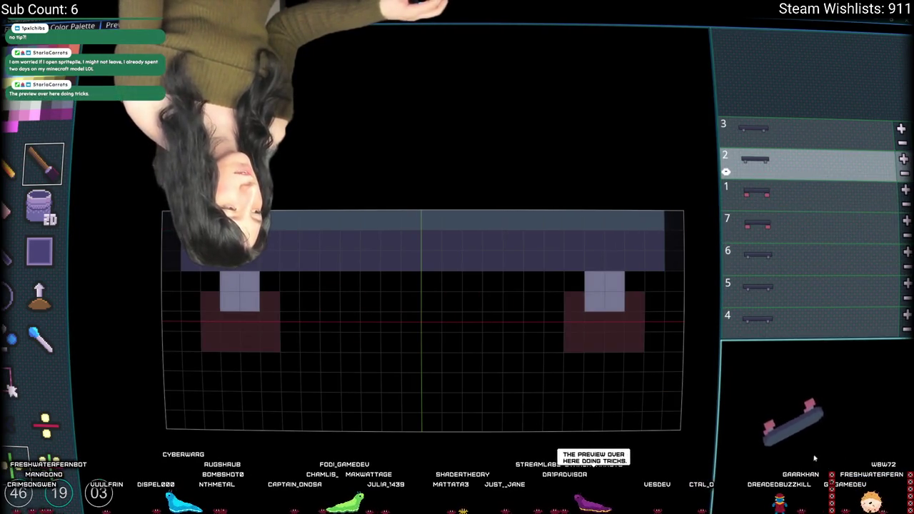
pyautogui.press('Down')
pyautogui.press('Down')
pyautogui.press('Up')
pyautogui.press('Down')
pyautogui.press('Up')
pyautogui.press('Up')
pyautogui.press('Down')
pyautogui.press('Down')
pyautogui.press('Up')
pyautogui.press('Down')
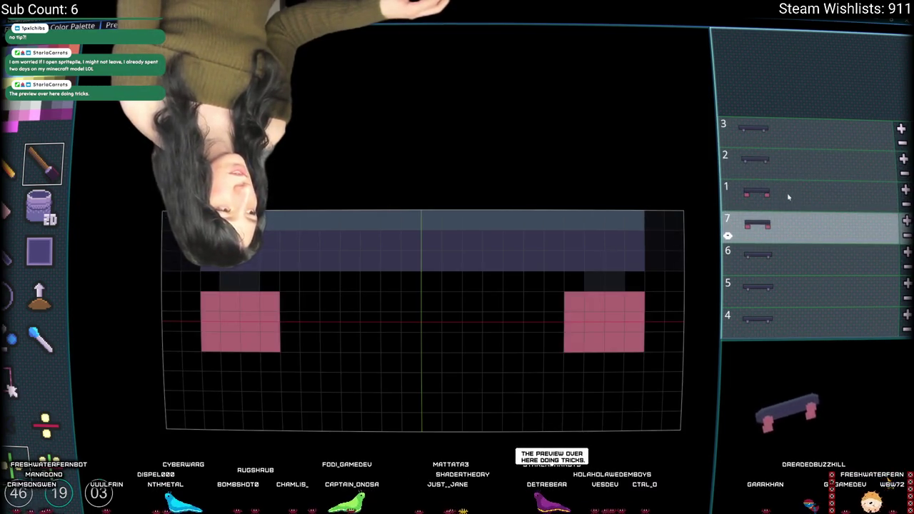
pyautogui.click(777, 279)
pyautogui.press('Up')
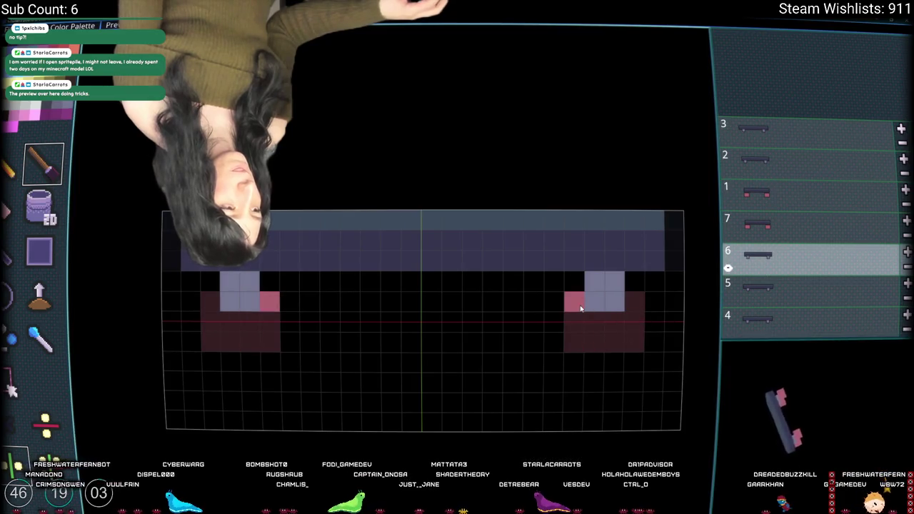
pyautogui.click(754, 297)
pyautogui.click(775, 223)
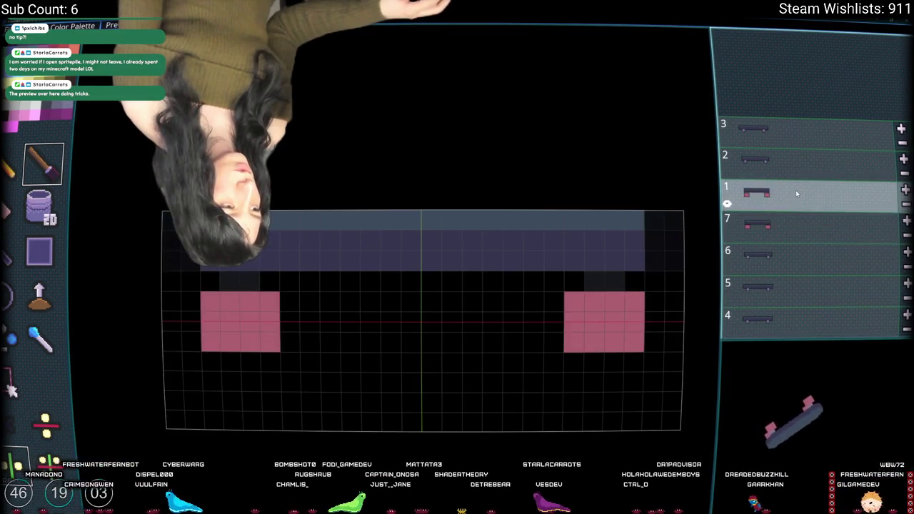
pyautogui.press('Up')
pyautogui.press('Up')
pyautogui.press('Down')
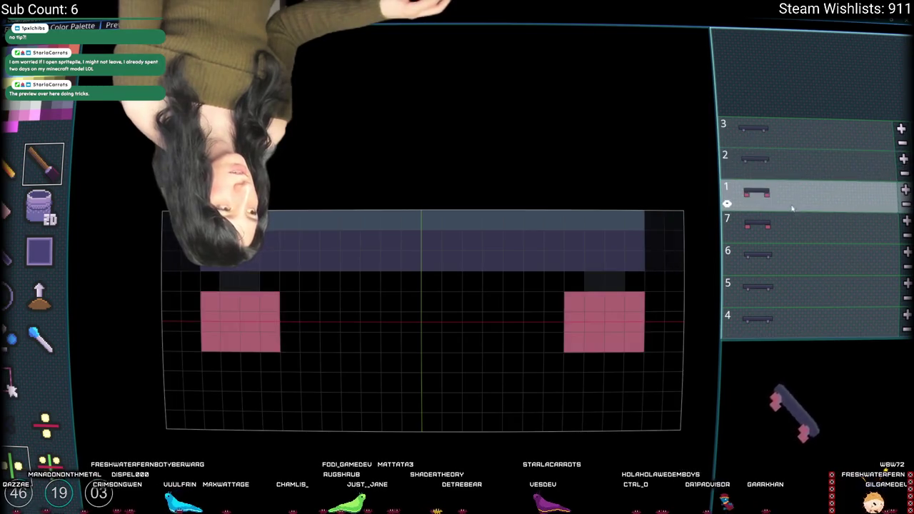
pyautogui.press('Up')
pyautogui.press('Up')
pyautogui.press('Down')
pyautogui.click(784, 228)
pyautogui.press('Down')
pyautogui.press('Down')
pyautogui.press('Up')
pyautogui.press('Up')
pyautogui.press('Up')
pyautogui.press('Up')
pyautogui.press('Down')
pyautogui.press('Down')
pyautogui.hotkey('ctrl', 'z')
pyautogui.hotkey('ctrl', 'z')
pyautogui.hotkey('ctrl', 'z')
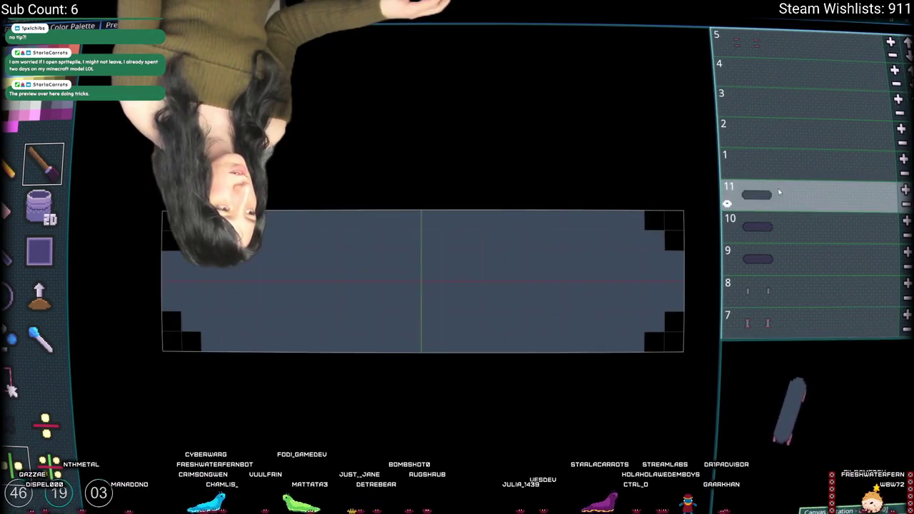
pyautogui.click(743, 195)
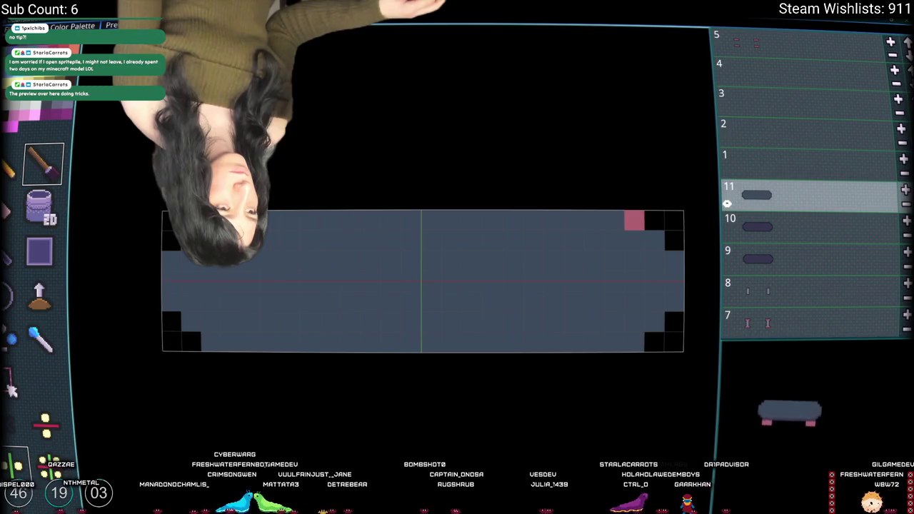
pyautogui.click(69, 26)
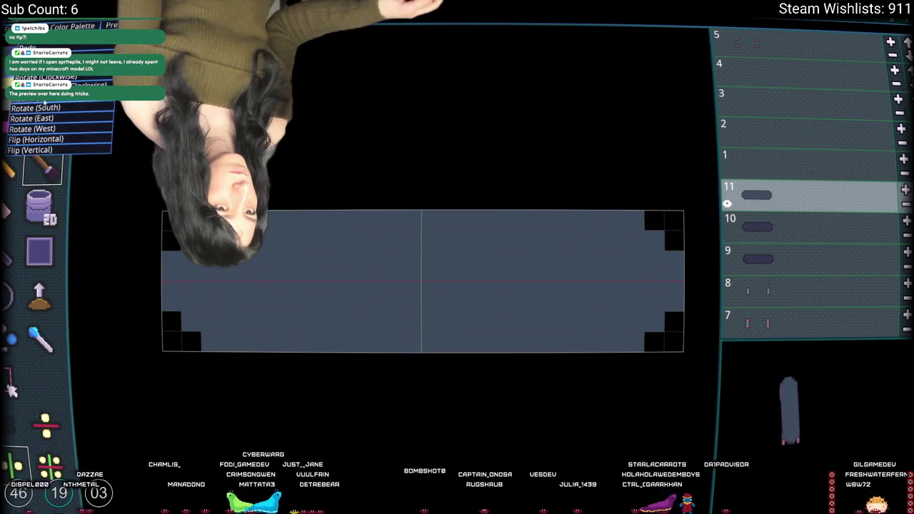
pyautogui.click(64, 103)
pyautogui.scroll(-4, 834, 212)
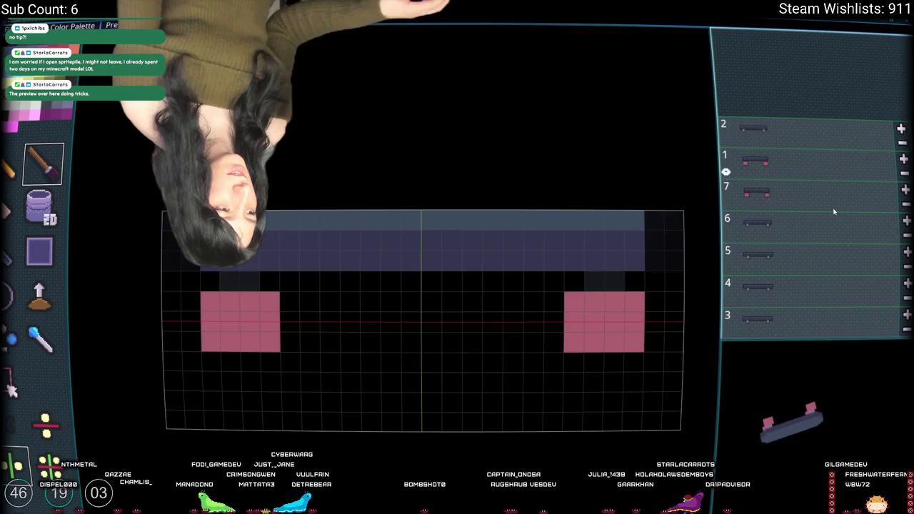
pyautogui.scroll(-2, 827, 193)
pyautogui.click(802, 228)
pyautogui.scroll(-3, 802, 228)
pyautogui.scroll(-1, 803, 231)
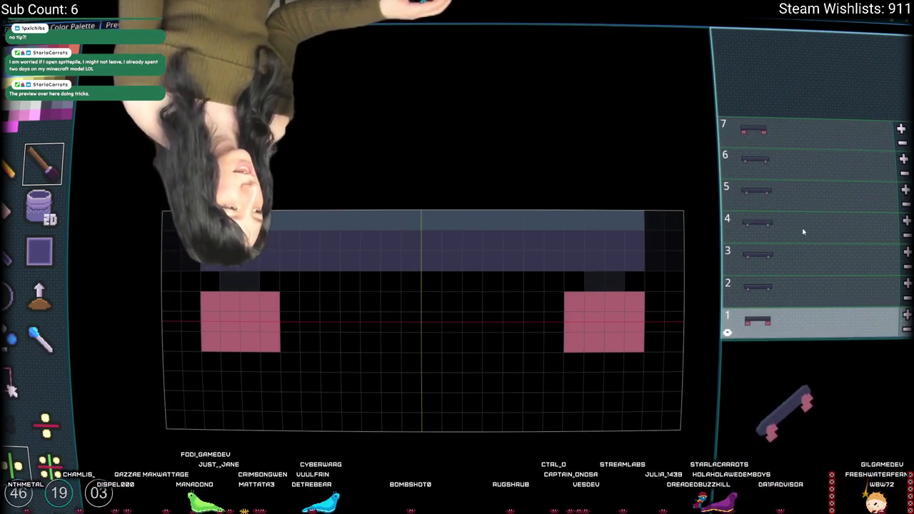
pyautogui.scroll(2, 803, 231)
pyautogui.scroll(-1, 803, 231)
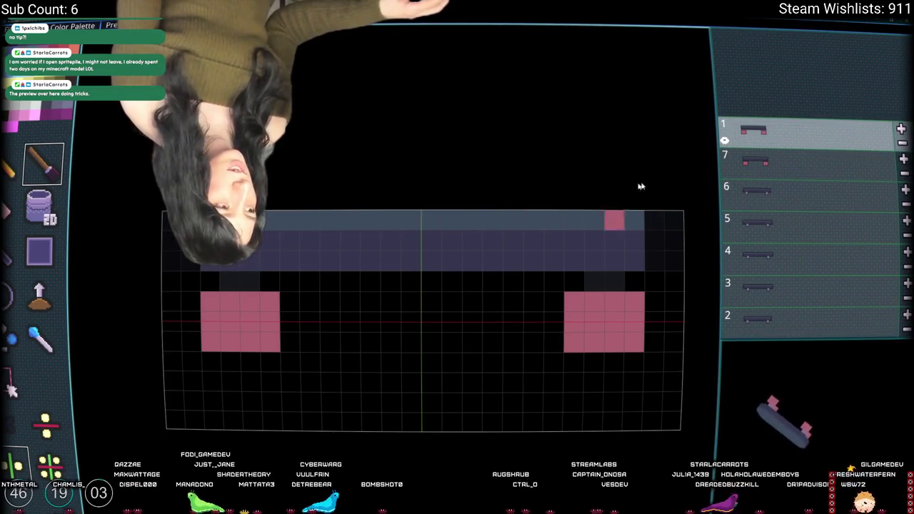
pyautogui.scroll(3, 786, 215)
pyautogui.click(754, 221)
pyautogui.click(774, 156)
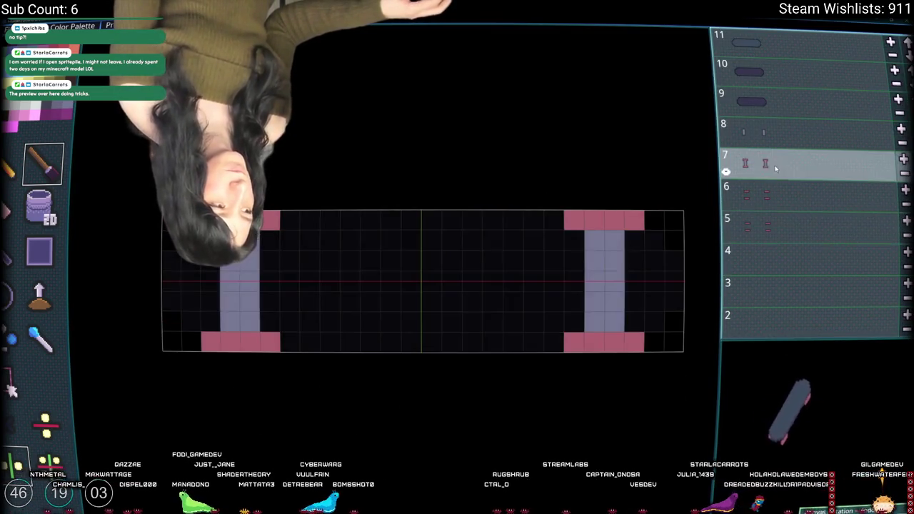
# - Compare layers 8 and 7 by undoing and redoing the recent edits
pyautogui.click(785, 141)
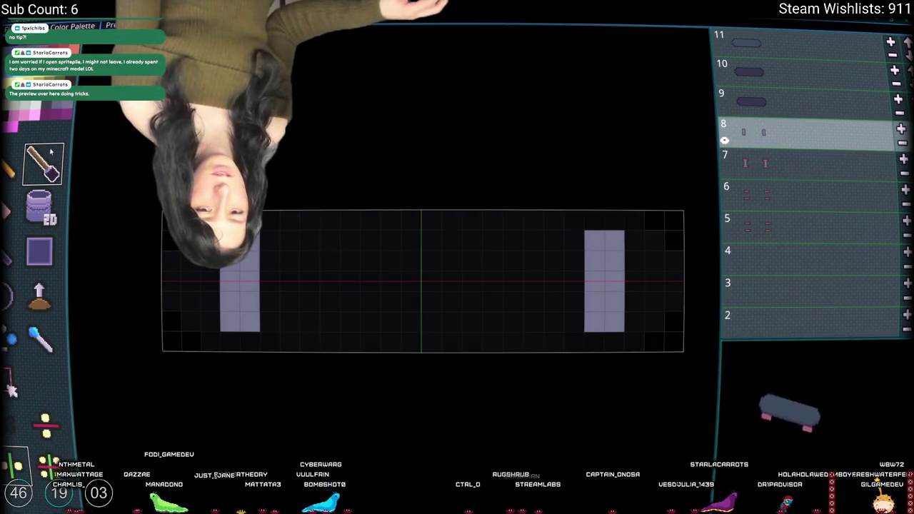
pyautogui.click(780, 157)
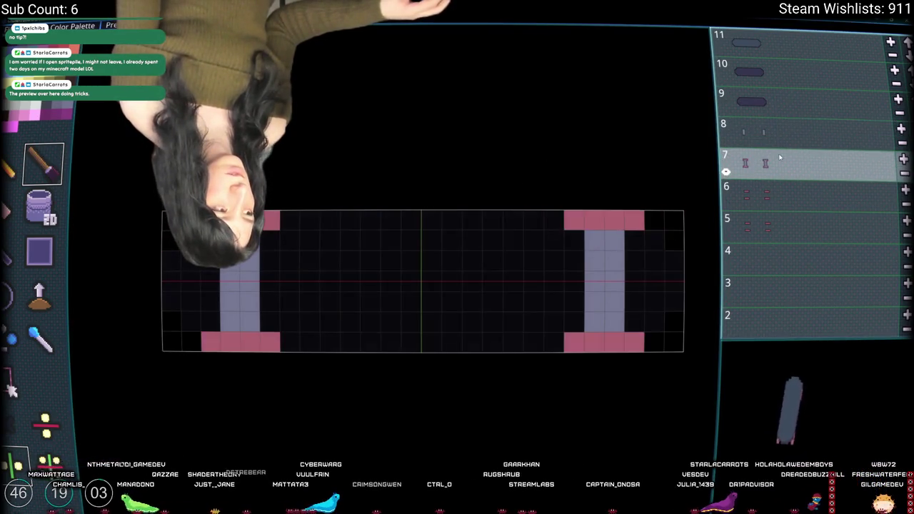
pyautogui.hotkey('ctrl', 'z')
pyautogui.hotkey('ctrl', 'z')
pyautogui.hotkey('ctrl', 'y')
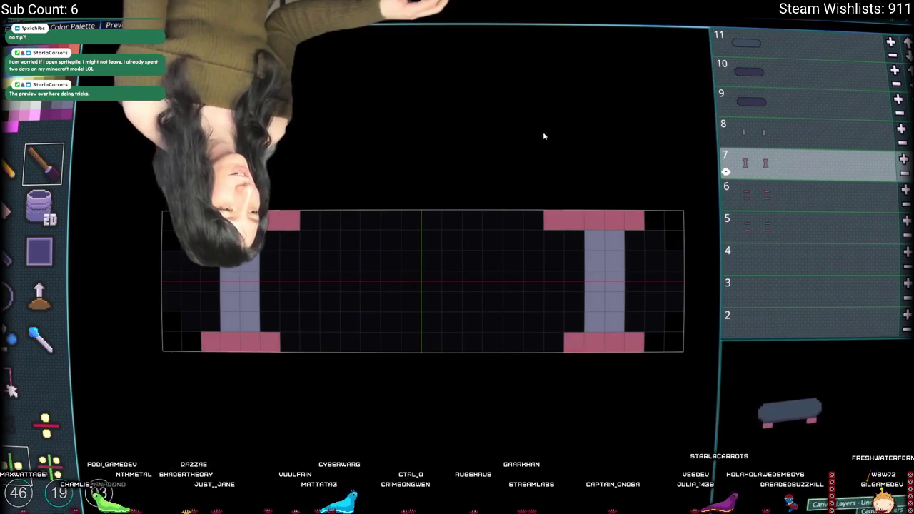
pyautogui.hotkey('ctrl', 'y')
# - Flip and rotate the model with Rotate/Flip to check the trucks from other views
pyautogui.click(21, 26)
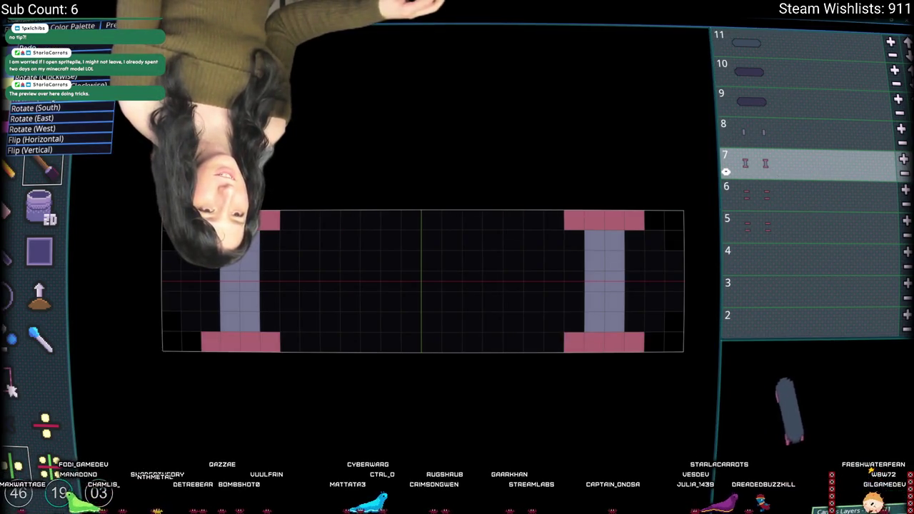
pyautogui.click(25, 105)
pyautogui.click(21, 25)
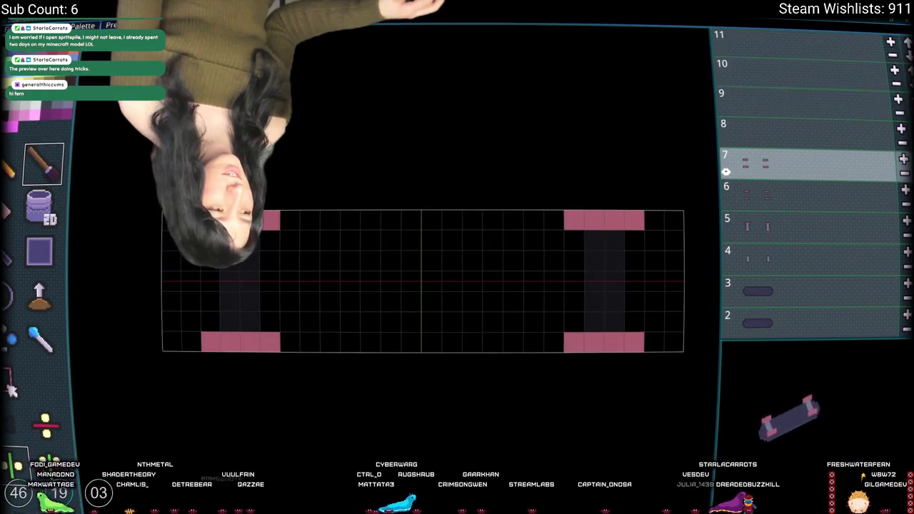
pyautogui.click(30, 150)
pyautogui.click(34, 76)
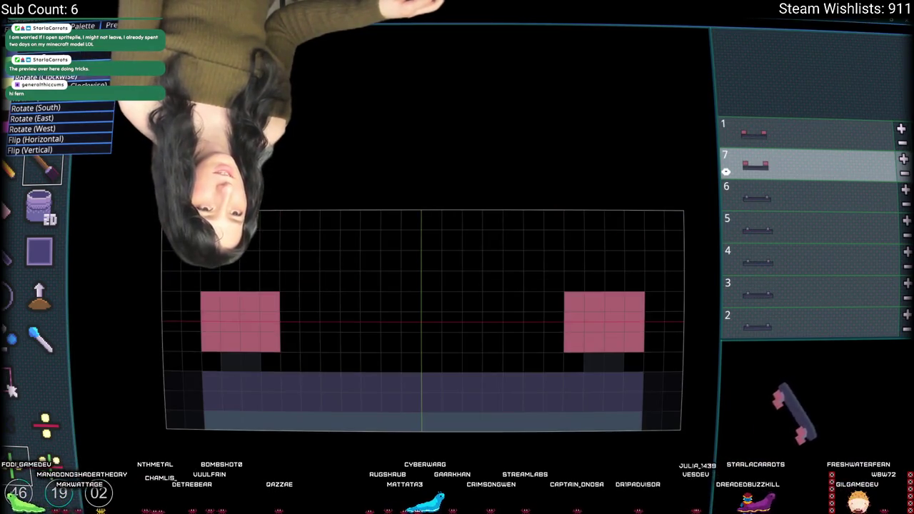
pyautogui.hotkey('ctrl', 'z')
pyautogui.hotkey('ctrl', 'z')
pyautogui.hotkey('ctrl', 'z')
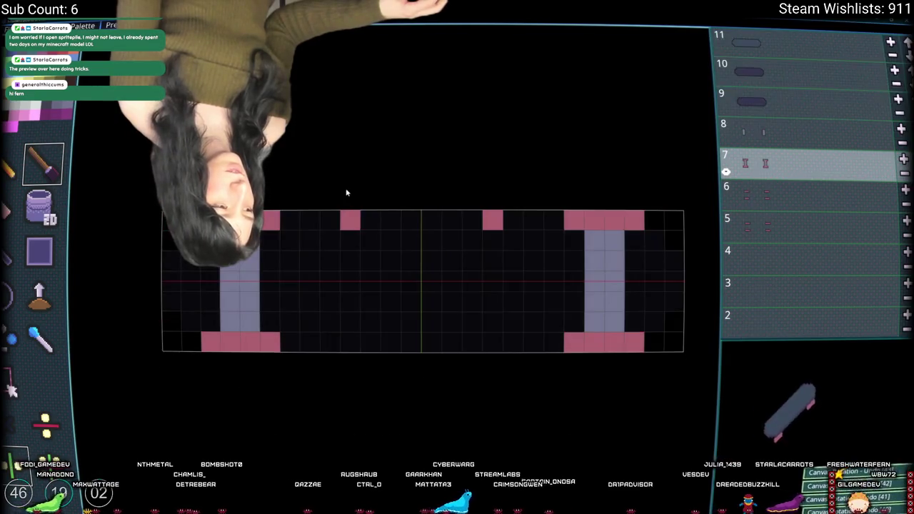
pyautogui.hotkey('ctrl', 'y')
pyautogui.hotkey('ctrl', 'y')
pyautogui.hotkey('ctrl', 'y')
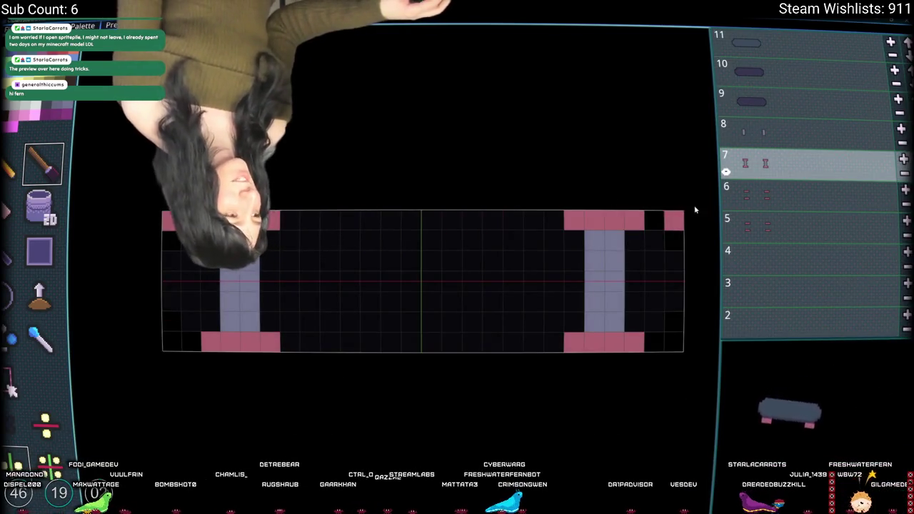
# - Try reshaping the truck cells on layer 6, then revert the change
pyautogui.click(764, 194)
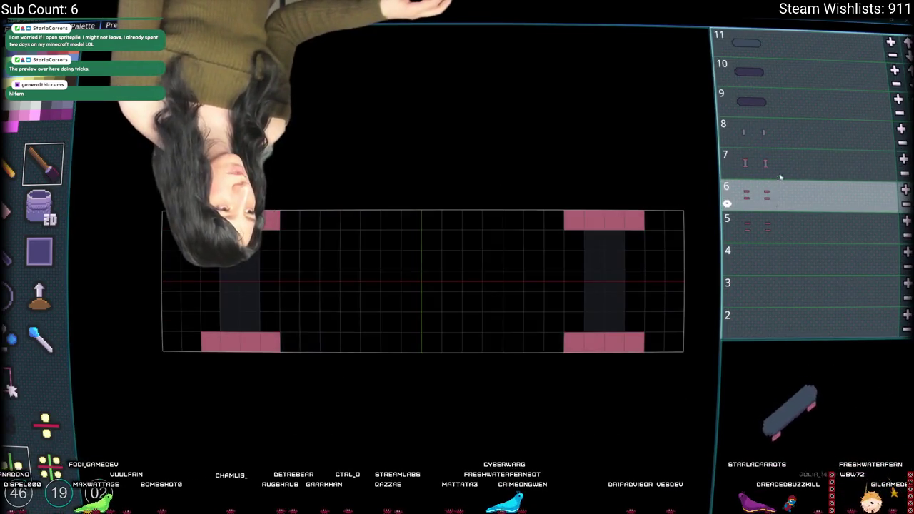
pyautogui.click(643, 227)
pyautogui.click(634, 343)
pyautogui.click(574, 343)
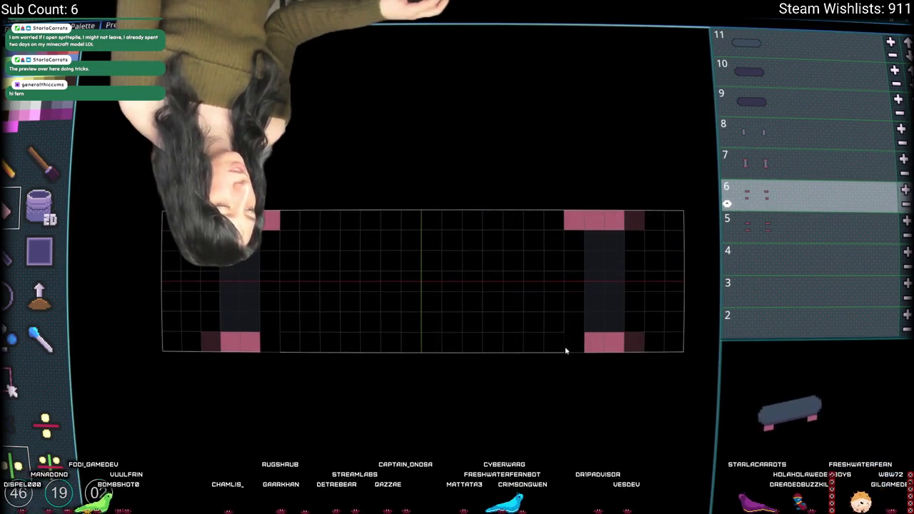
pyautogui.hotkey('ctrl', 'z')
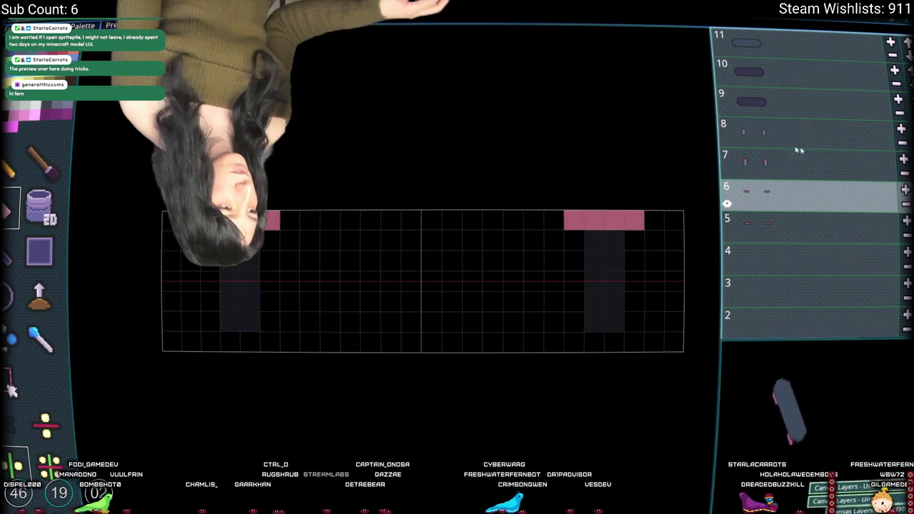
# - Trim the trucks' outer cells on layer 5 to the pillar width
pyautogui.click(772, 227)
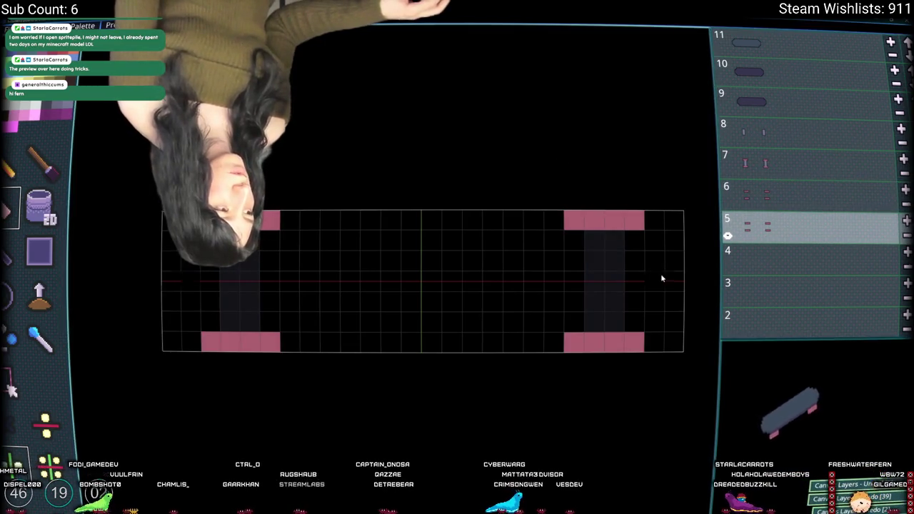
pyautogui.click(630, 223)
pyautogui.click(635, 342)
pyautogui.click(574, 342)
pyautogui.click(575, 220)
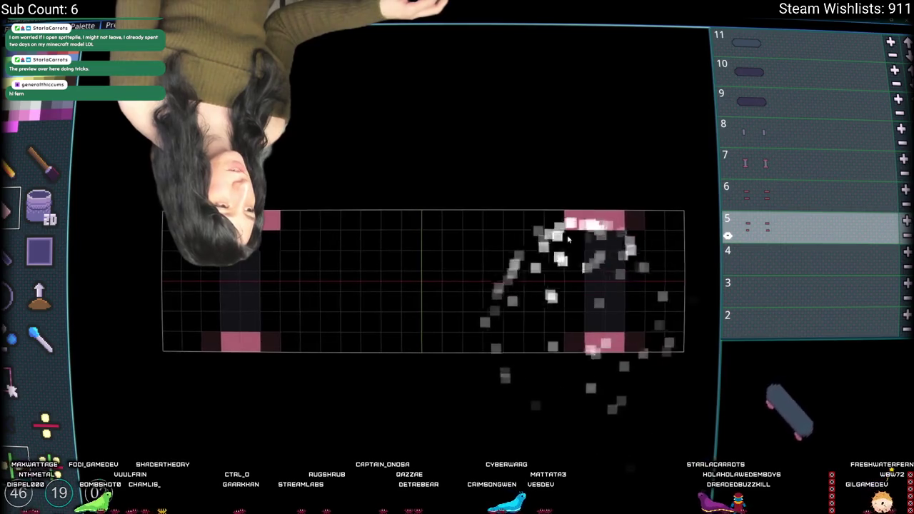
# - Erase the outer pillar cells at the top and bottom on layer 7
pyautogui.press('Up')
pyautogui.press('Up')
pyautogui.click(635, 220)
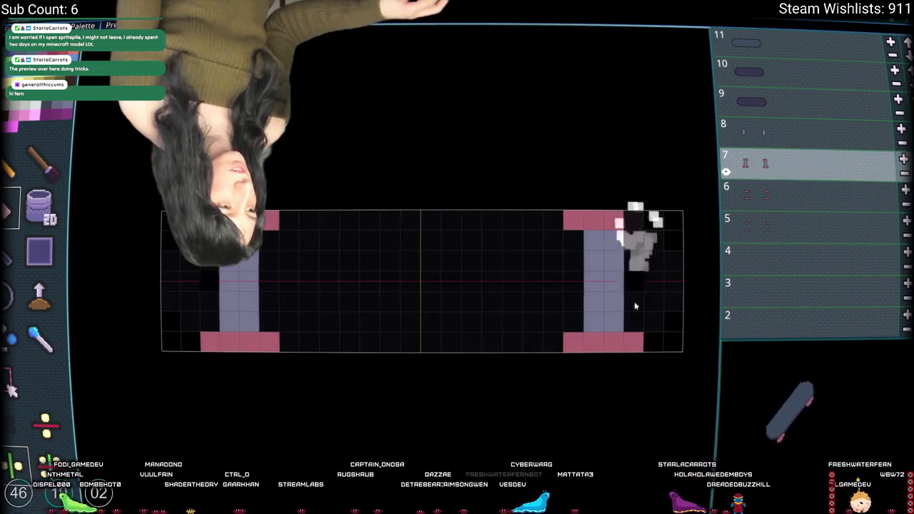
pyautogui.click(634, 343)
pyautogui.click(614, 342)
pyautogui.click(574, 342)
pyautogui.click(575, 342)
pyautogui.click(574, 220)
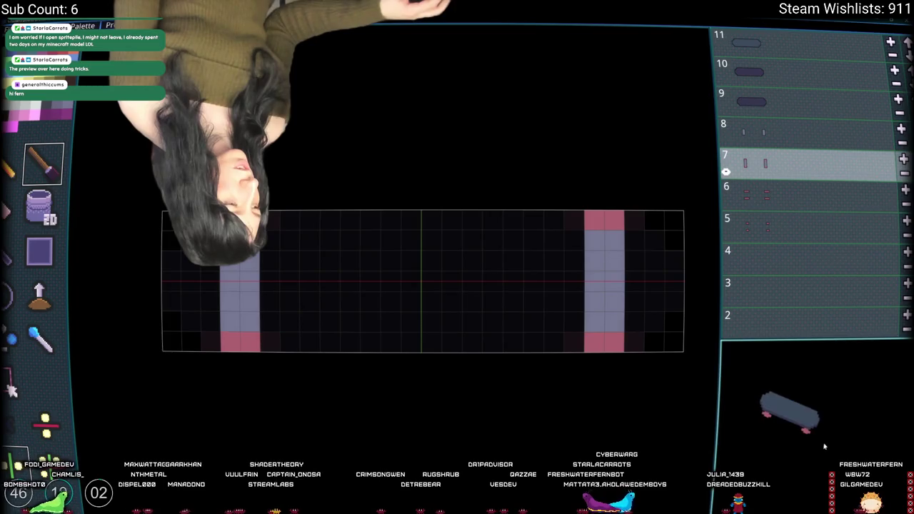
# - Try a pink cell at the top-right corner, then undo it
pyautogui.click(768, 187)
pyautogui.click(767, 163)
pyautogui.click(674, 220)
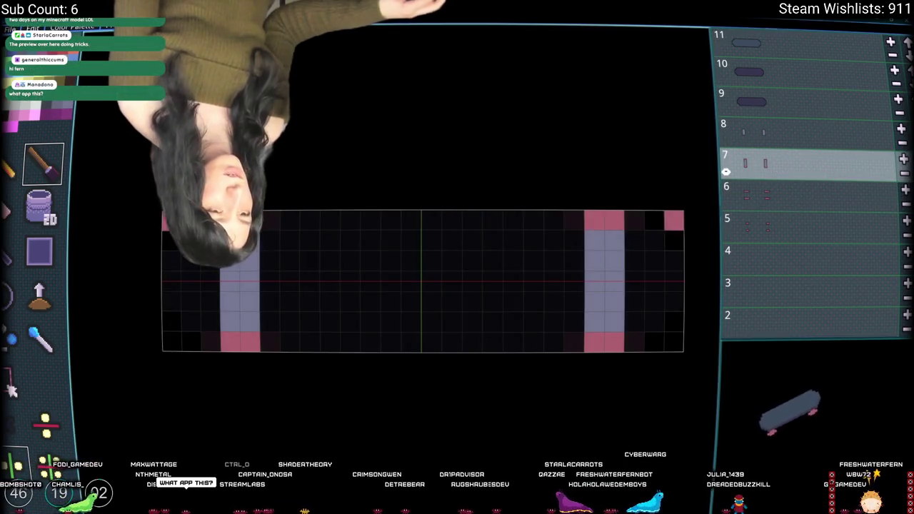
pyautogui.hotkey('ctrl', 'z')
# - Rotate the model to face west and bring up the canvas size settings
pyautogui.click(33, 28)
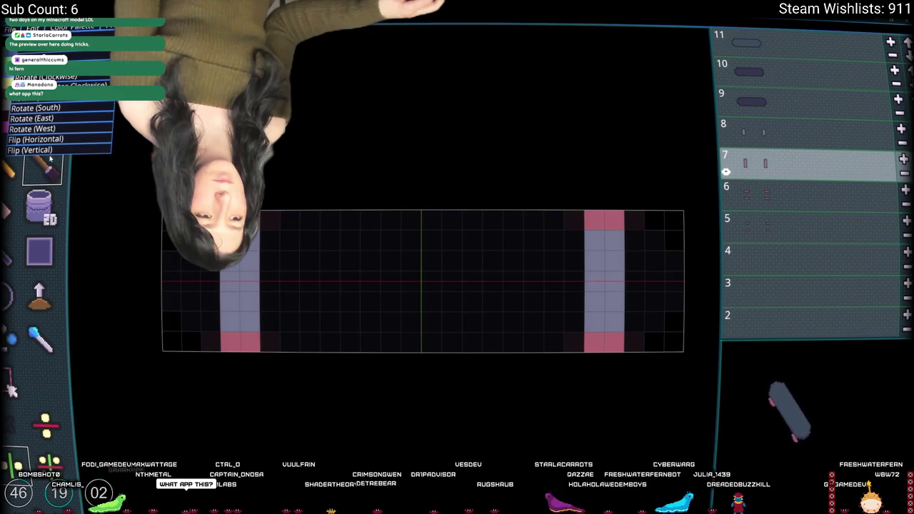
pyautogui.click(53, 130)
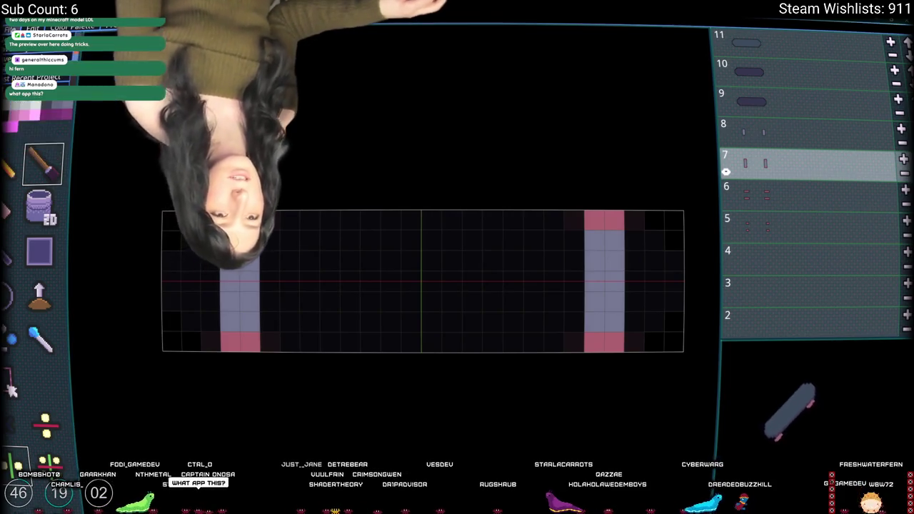
pyautogui.click(33, 29)
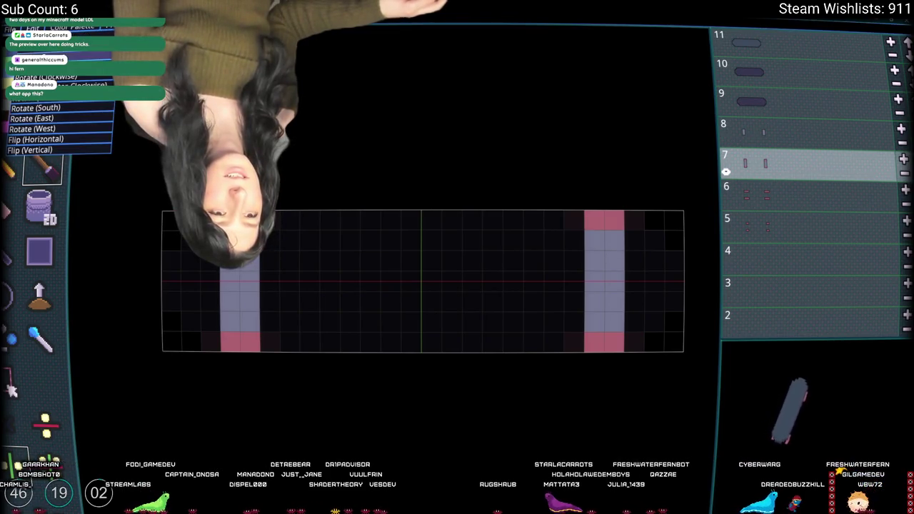
pyautogui.hotkey('ctrl', 'd')
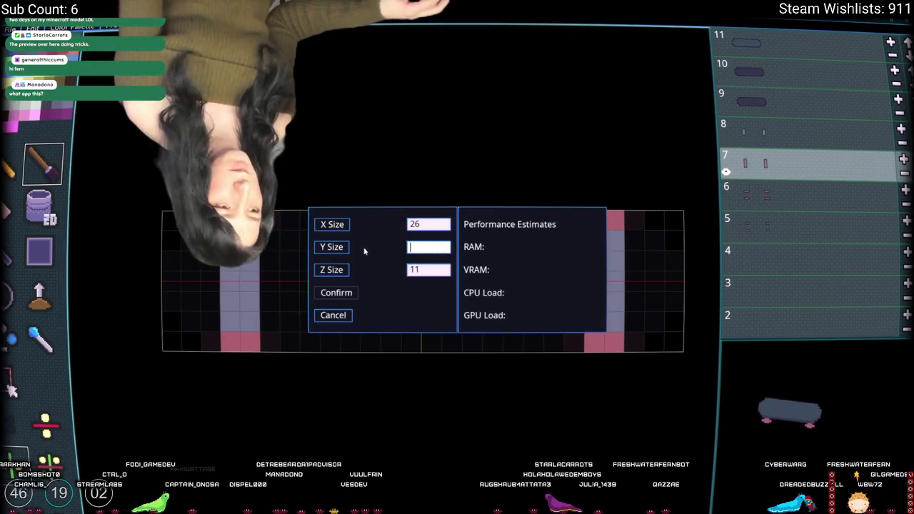
# - Resize the canvas to 26 × 9 × 11 with Y size 9 and move to layer 11
pyautogui.write('9')
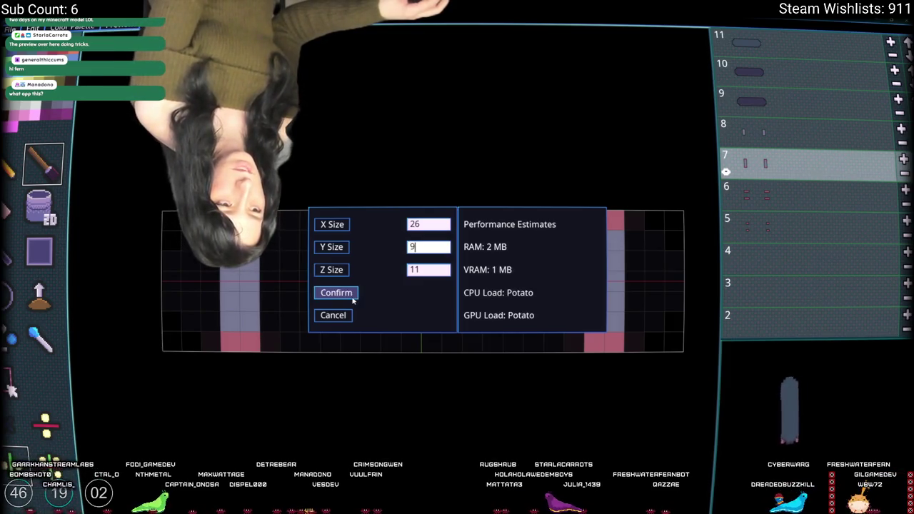
pyautogui.click(351, 297)
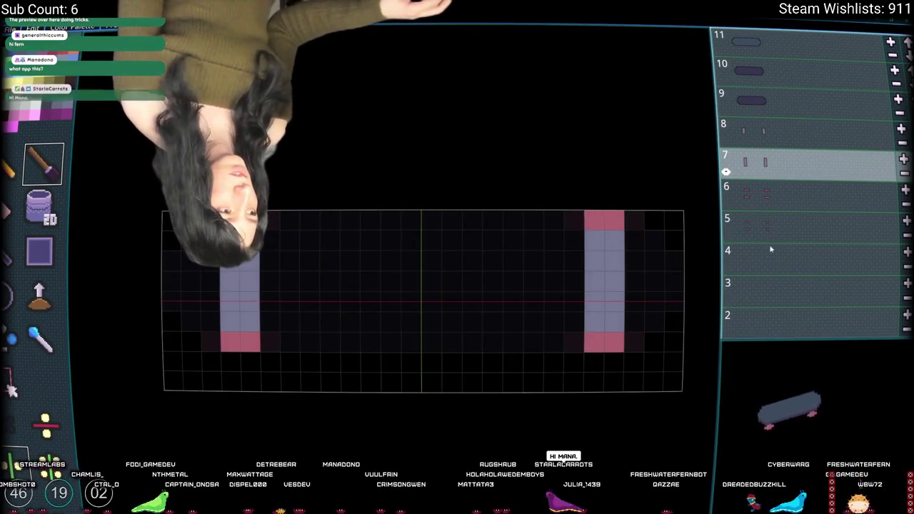
pyautogui.scroll(4, 771, 246)
# - Fill the edge ring around the deck area on layer 11 with deck colour, then return to layer 7
pyautogui.press('s')
pyautogui.moveTo(153, 207); pyautogui.dragTo(600, 405)
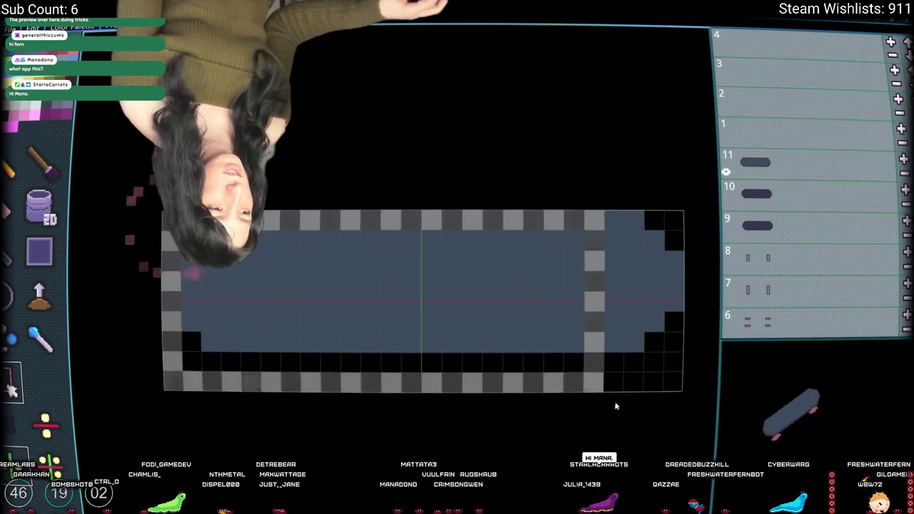
pyautogui.press('b')
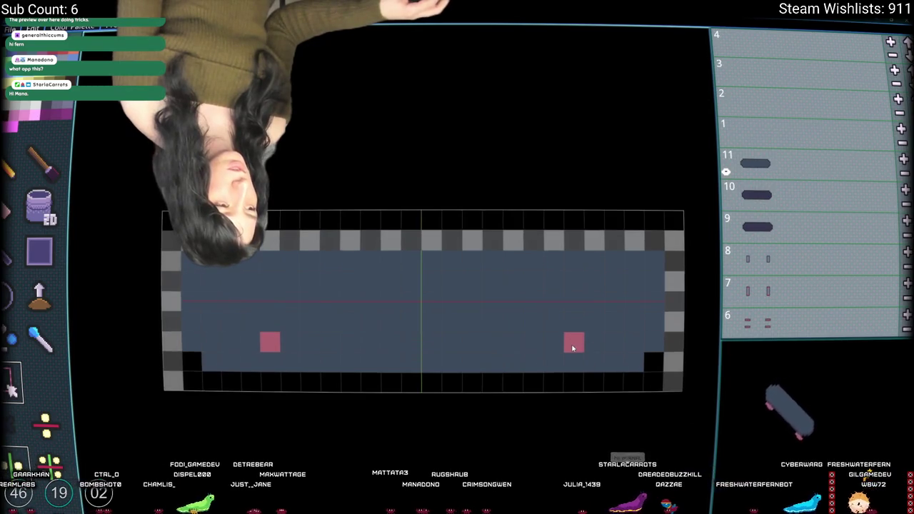
pyautogui.press('Escape')
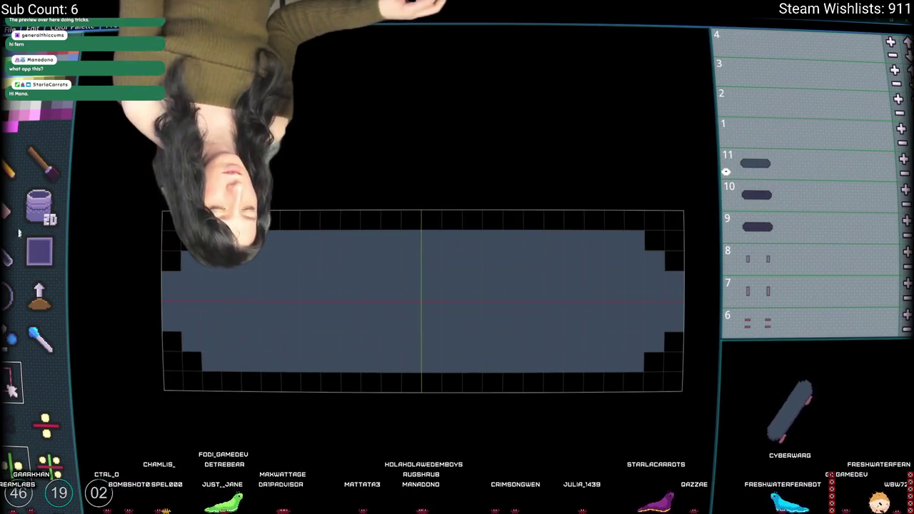
pyautogui.click(43, 164)
pyautogui.click(800, 291)
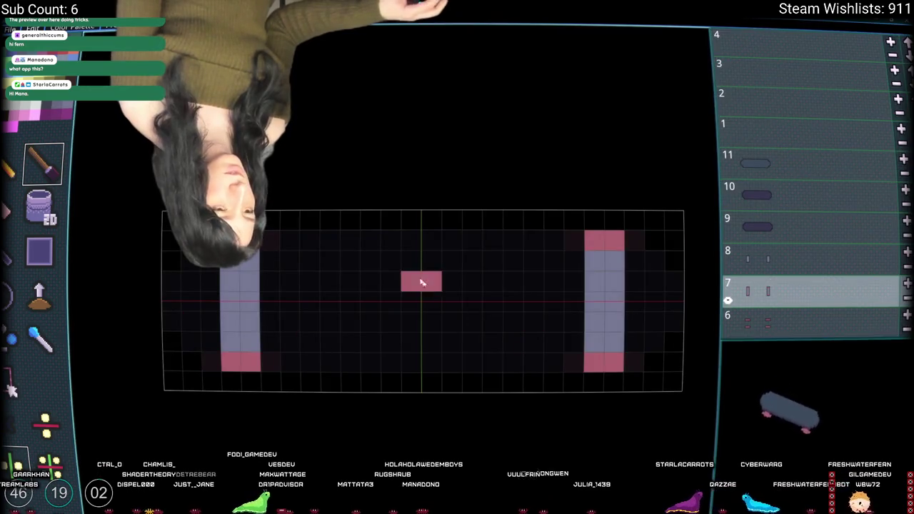
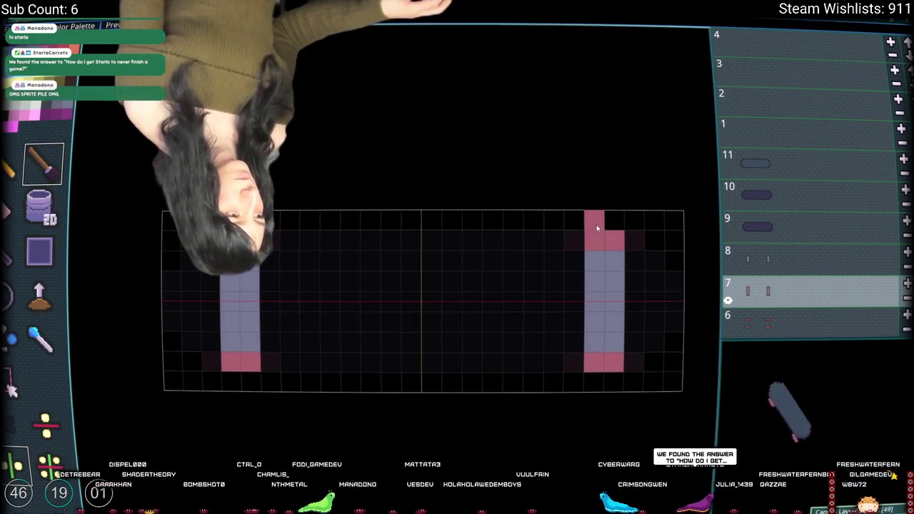
# - Paint mirrored pink wheel cells and an arch on slice 5, undoing one stray cell
pyautogui.moveTo(594, 221); pyautogui.dragTo(615, 221)
pyautogui.click(770, 324)
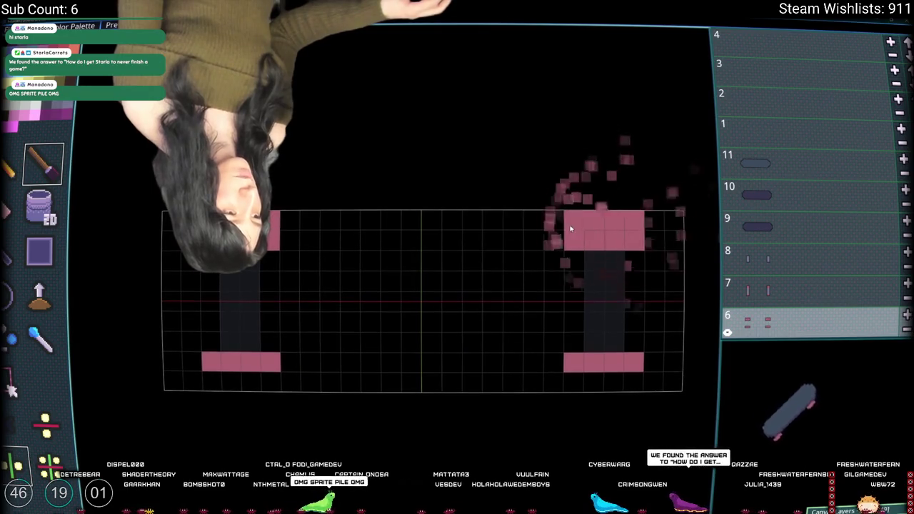
pyautogui.scroll(-2, 756, 283)
pyautogui.click(755, 283)
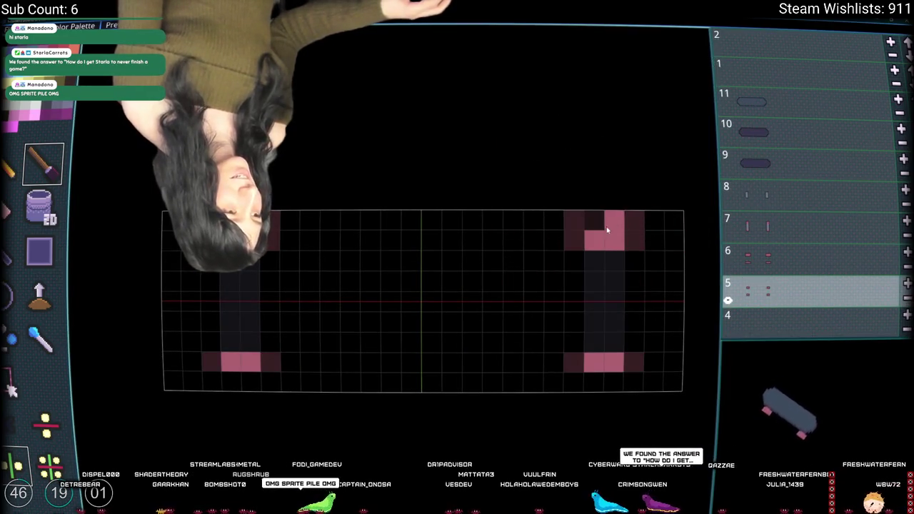
pyautogui.moveTo(596, 227); pyautogui.dragTo(614, 222)
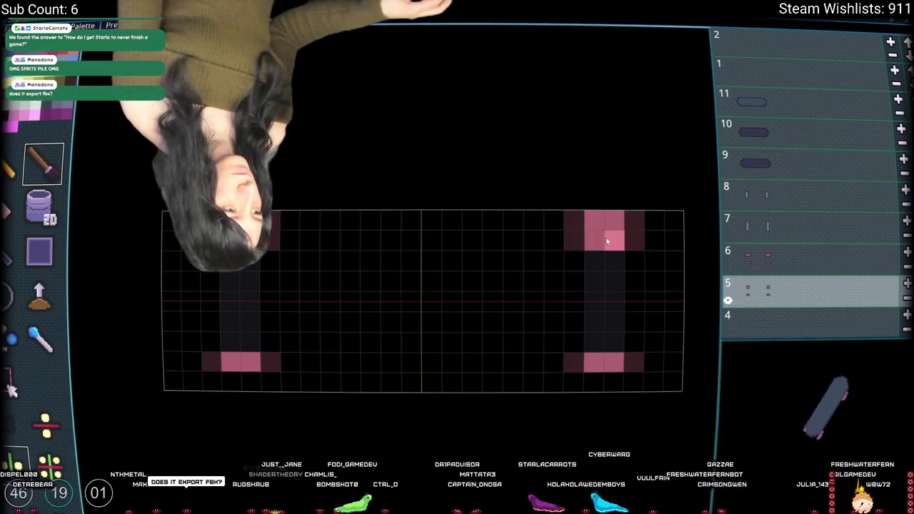
pyautogui.moveTo(637, 242); pyautogui.dragTo(576, 221)
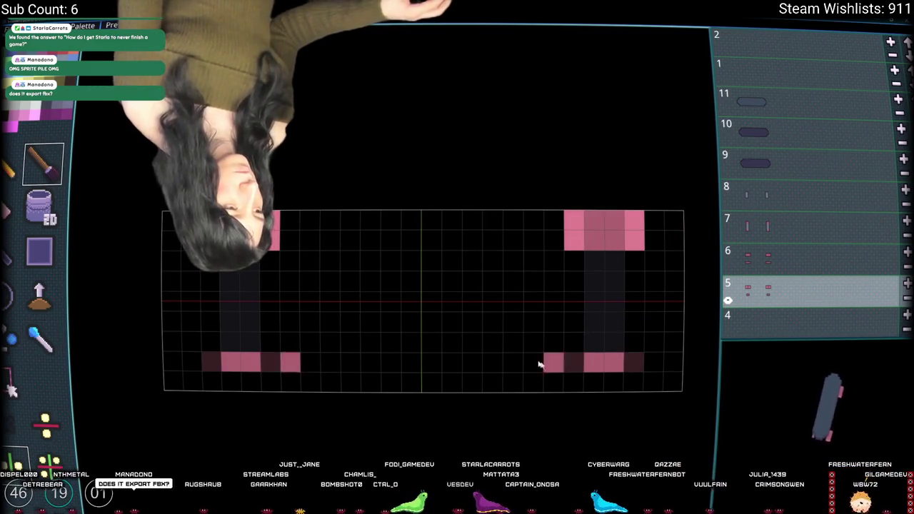
pyautogui.moveTo(634, 362); pyautogui.dragTo(574, 382)
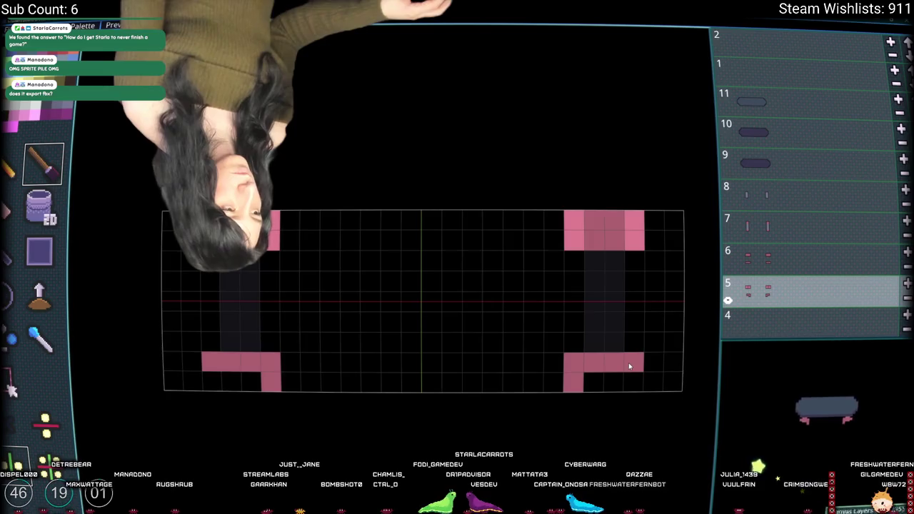
pyautogui.click(634, 381)
pyautogui.click(575, 345)
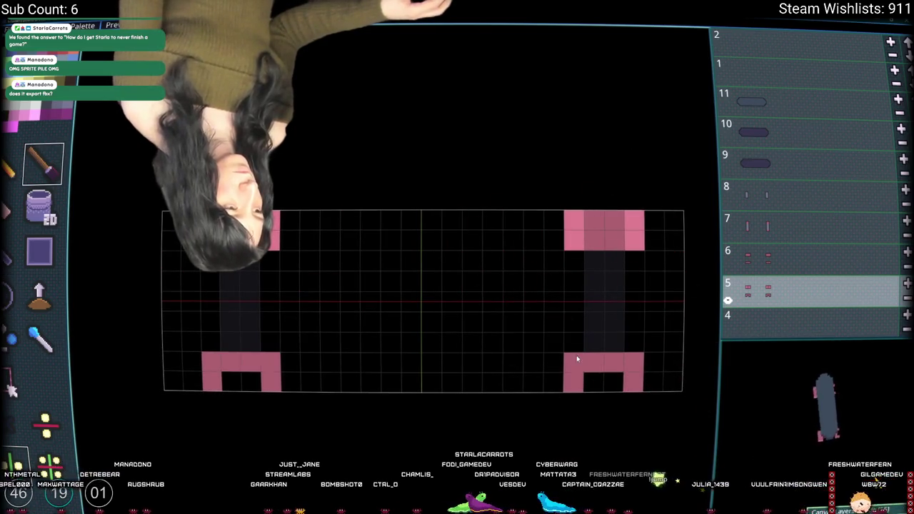
pyautogui.hotkey('ctrl', 'z')
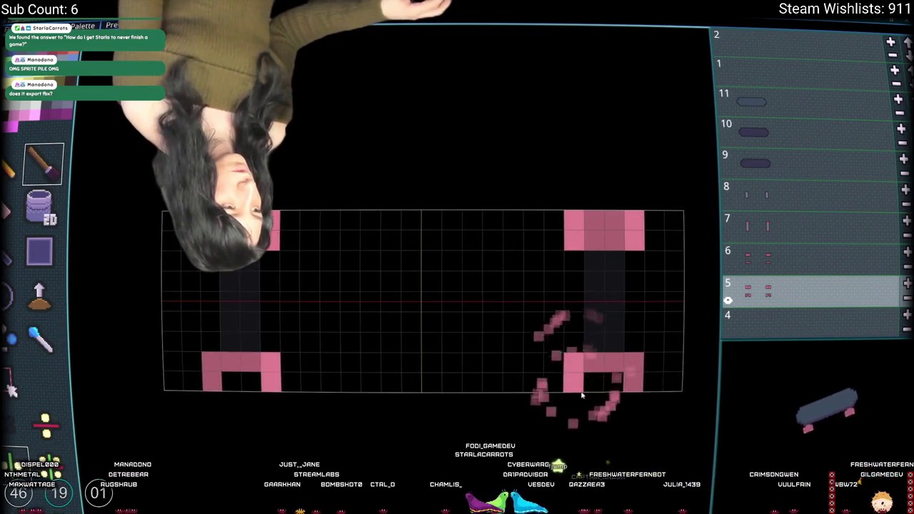
# - On slice 6, fill the blocks' bottom rows pink and erase their outer columns
pyautogui.press('i')
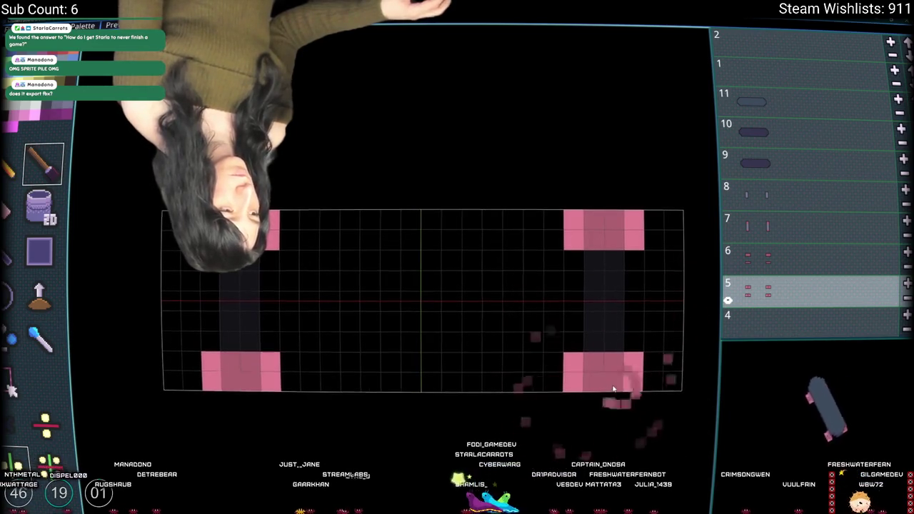
pyautogui.click(791, 260)
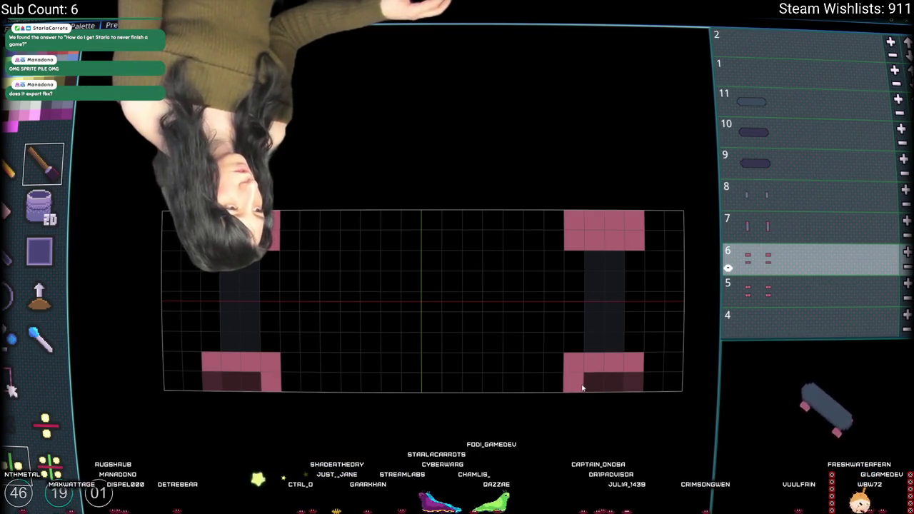
pyautogui.moveTo(582, 380); pyautogui.dragTo(629, 380)
pyautogui.click(636, 370)
pyautogui.click(571, 225)
pyautogui.click(350, 381)
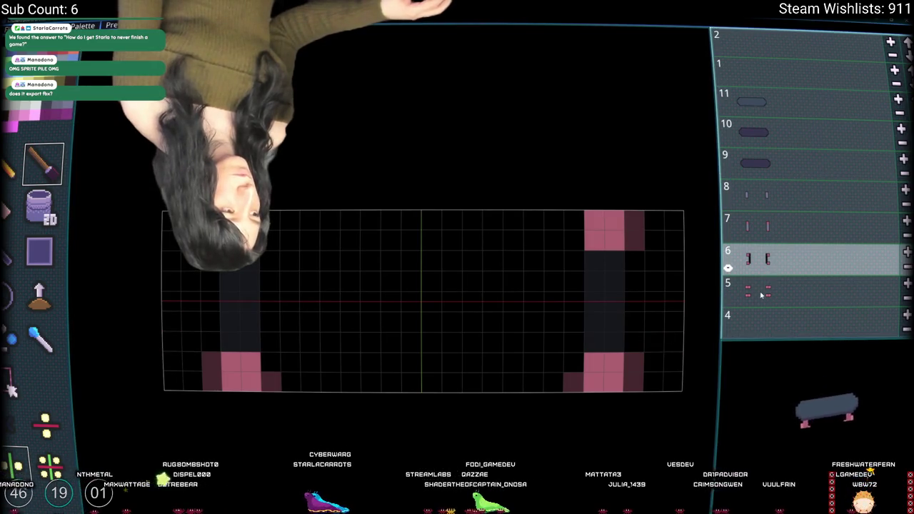
pyautogui.click(791, 236)
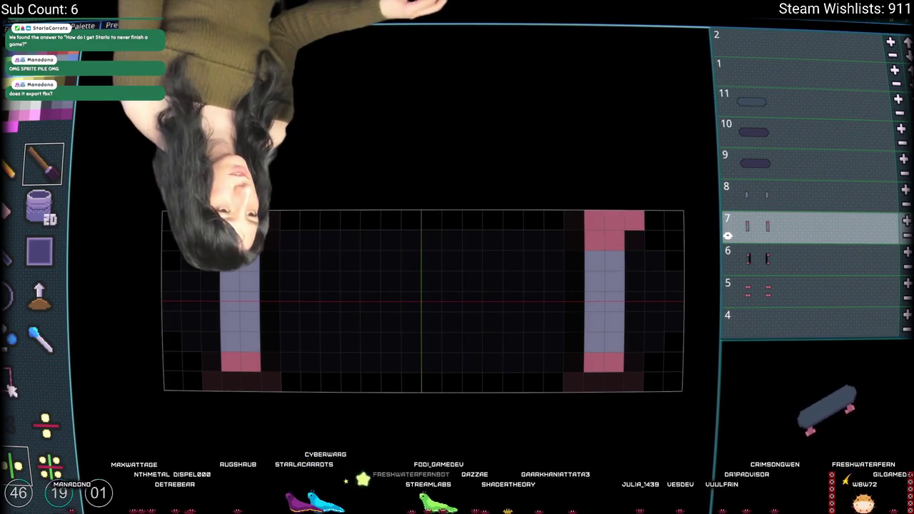
# - Add mirrored pink corner cells to slice 7's wheel columns, undoing stray cells
pyautogui.press('Down')
pyautogui.press('Down')
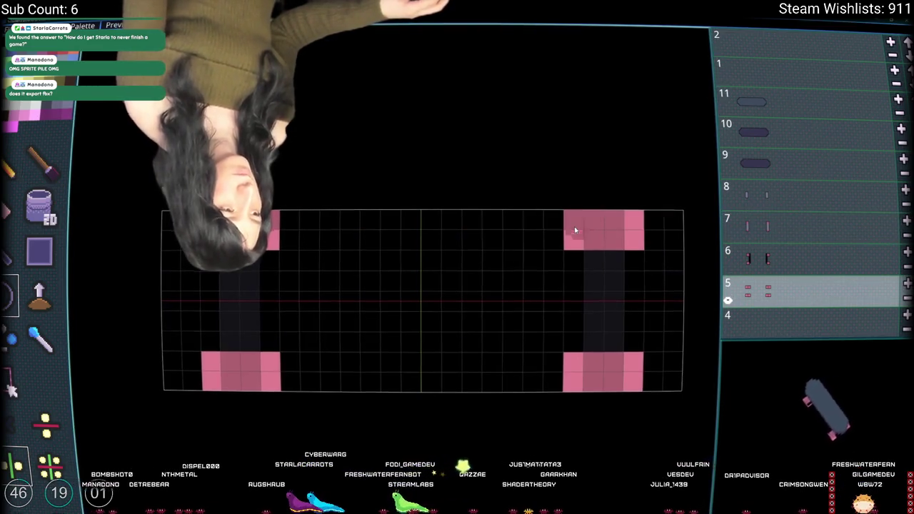
pyautogui.click(577, 296)
pyautogui.press('Up')
pyautogui.press('Up')
pyautogui.click(634, 221)
pyautogui.moveTo(574, 222); pyautogui.dragTo(574, 240)
pyautogui.moveTo(568, 362); pyautogui.dragTo(565, 380)
pyautogui.click(628, 364)
pyautogui.click(635, 381)
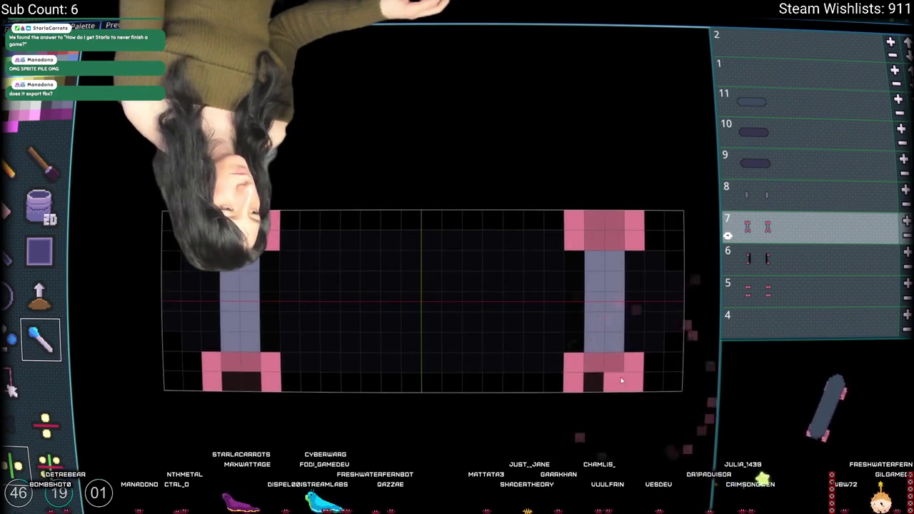
pyautogui.press('i')
pyautogui.click(600, 387)
pyautogui.hotkey('ctrl', 'z')
# - Pick the pink colour, compare slices 5–7, and adjust slice 6's cells, undoing misplaced ones
pyautogui.click(800, 270)
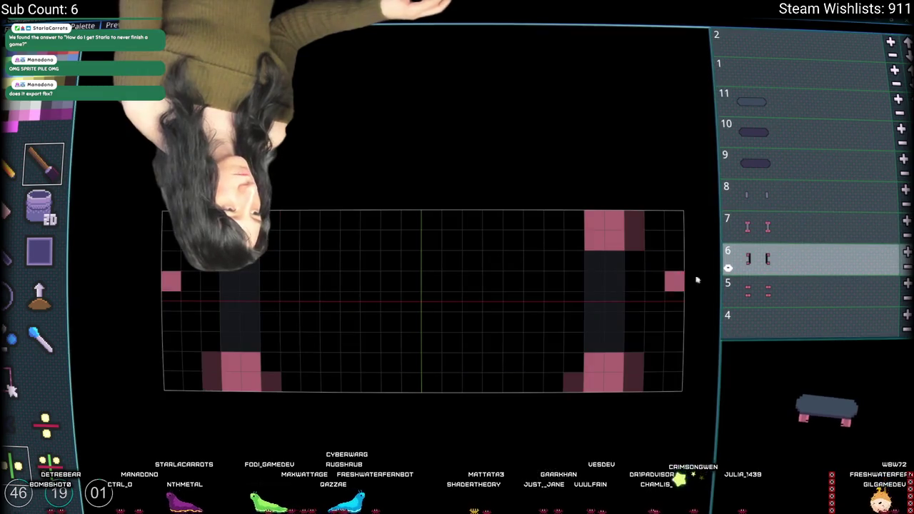
pyautogui.press('i')
pyautogui.click(620, 238)
pyautogui.click(785, 295)
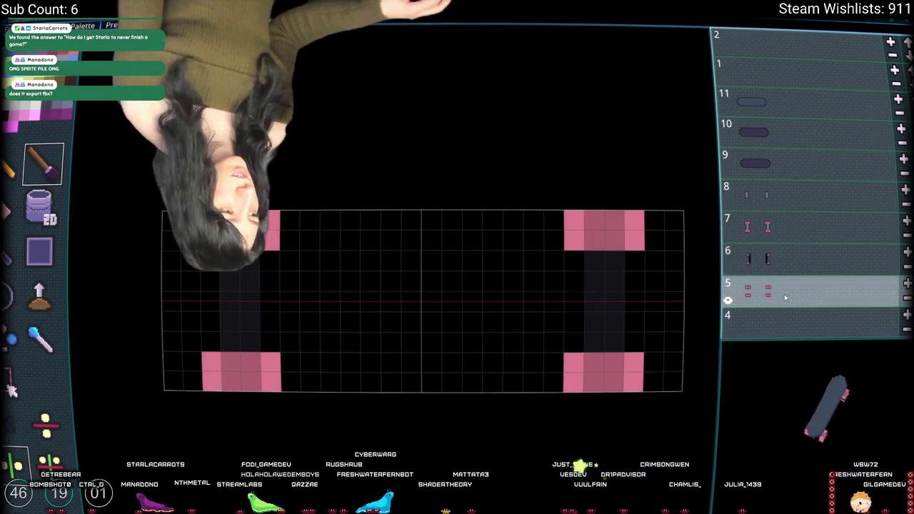
pyautogui.click(803, 239)
pyautogui.click(785, 296)
pyautogui.click(797, 274)
pyautogui.click(577, 273)
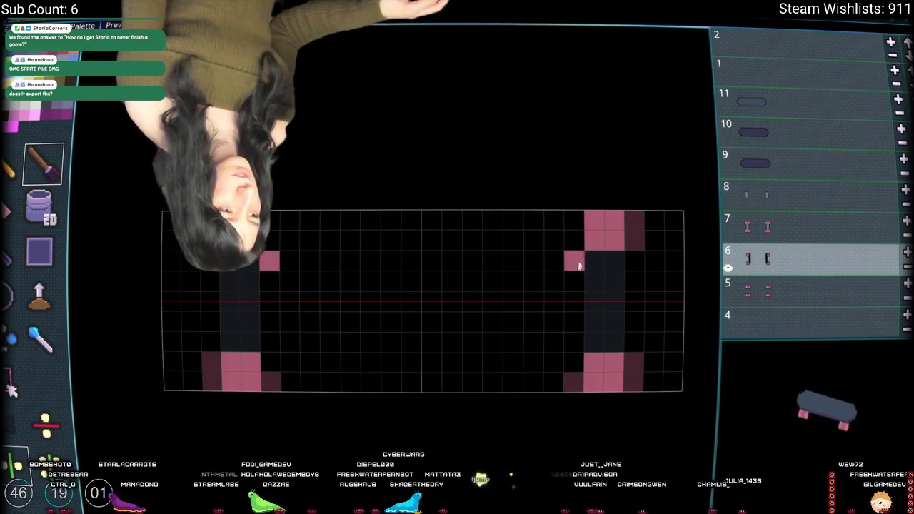
pyautogui.hotkey('ctrl', 'z')
pyautogui.click(638, 229)
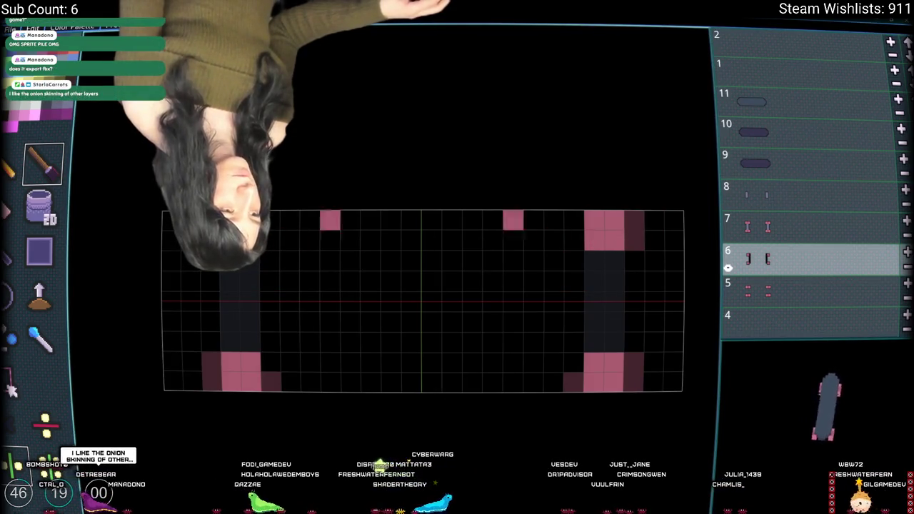
pyautogui.hotkey('ctrl', 'z')
# - Fill the bottom wheel block solid, then erase outer columns on slices 7 and 5 to two cells wide
pyautogui.click(46, 249)
pyautogui.click(654, 220)
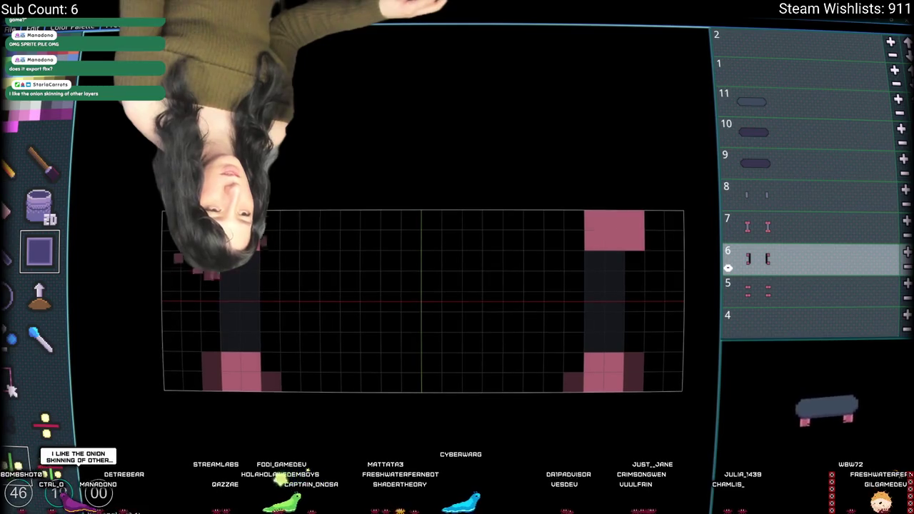
pyautogui.moveTo(218, 373); pyautogui.dragTo(275, 361)
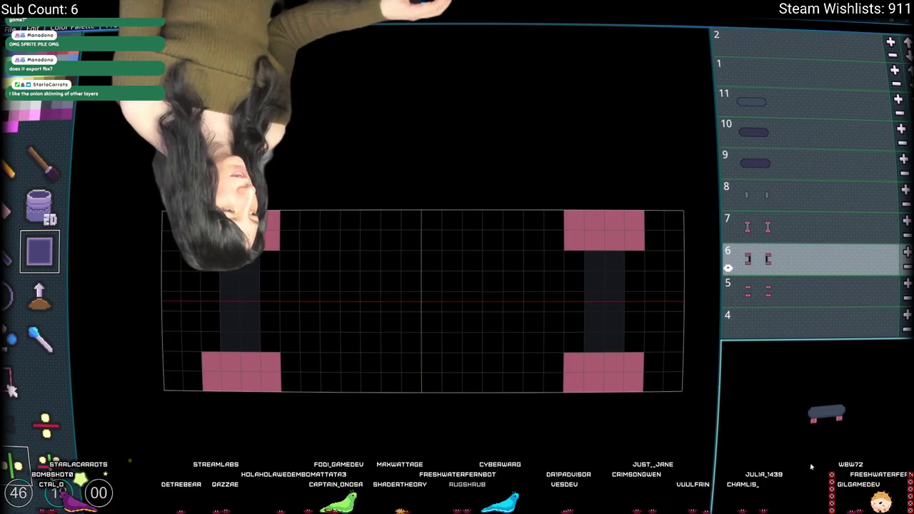
pyautogui.click(821, 227)
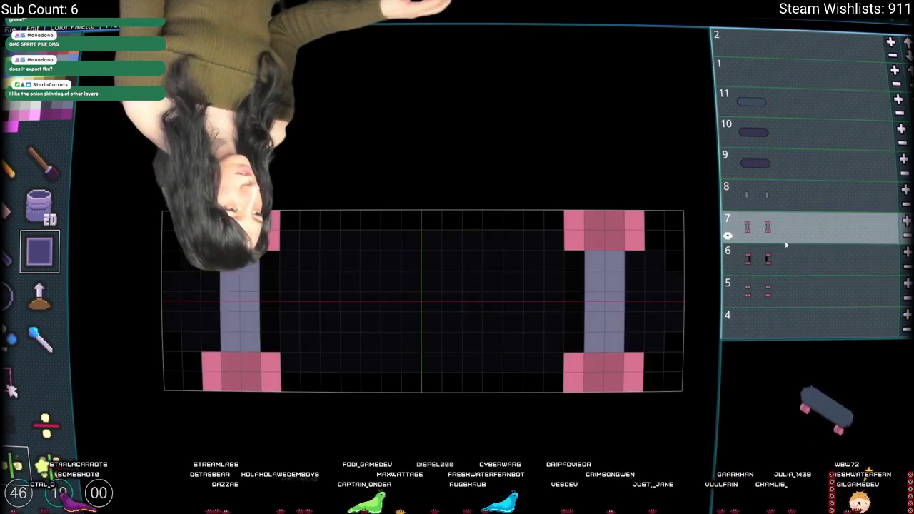
pyautogui.moveTo(635, 220); pyautogui.dragTo(641, 400)
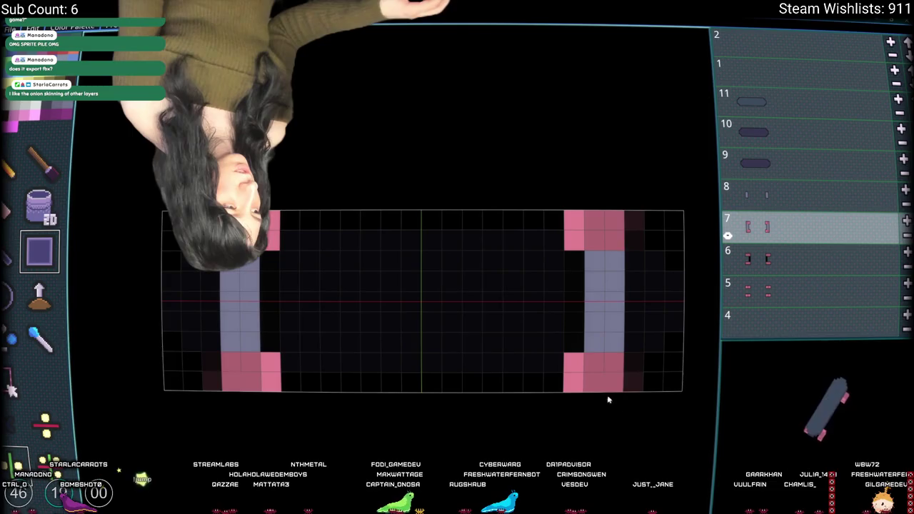
pyautogui.click(826, 300)
pyautogui.moveTo(637, 252)
pyautogui.mouseDown()
pyautogui.moveTo(650, 377)
pyautogui.moveTo(571, 392)
pyautogui.moveTo(561, 208)
pyautogui.mouseUp()
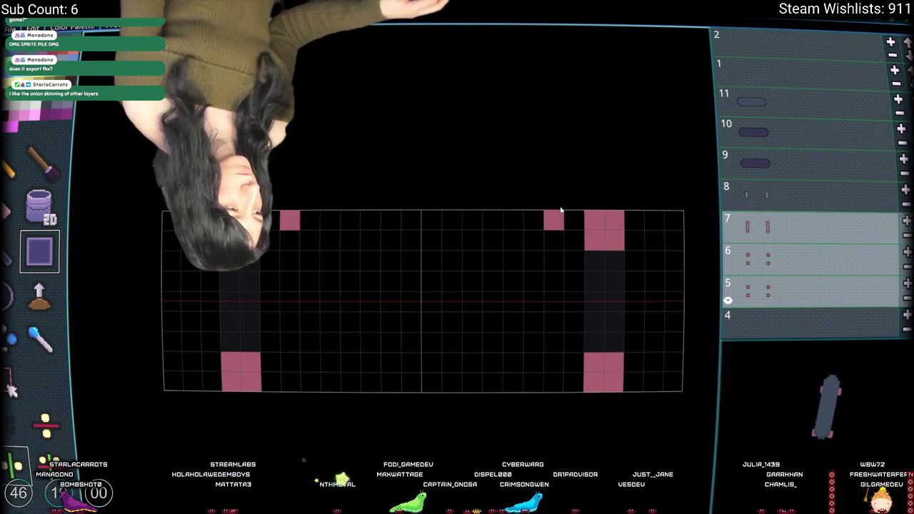
pyautogui.click(560, 214)
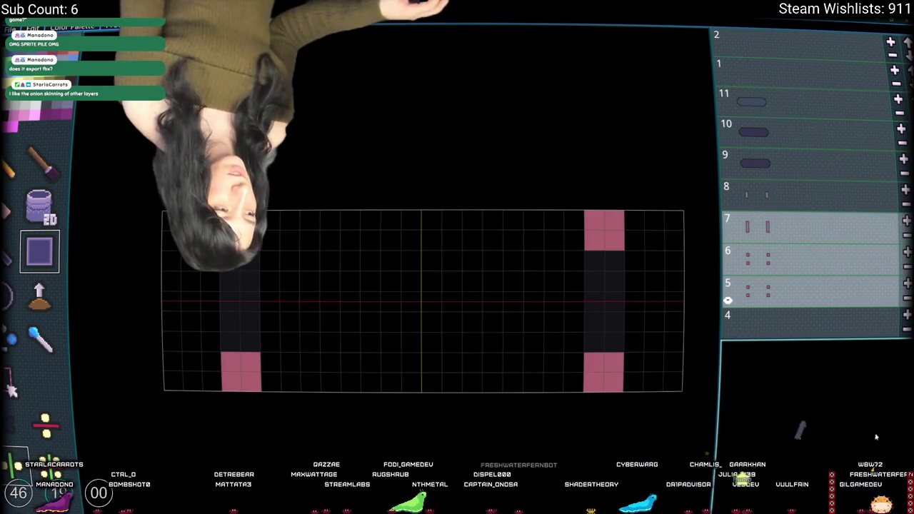
# - Step down through empty slices 4 to 1 and delete the empty bottom slice
pyautogui.scroll(-4, 793, 249)
pyautogui.click(789, 207)
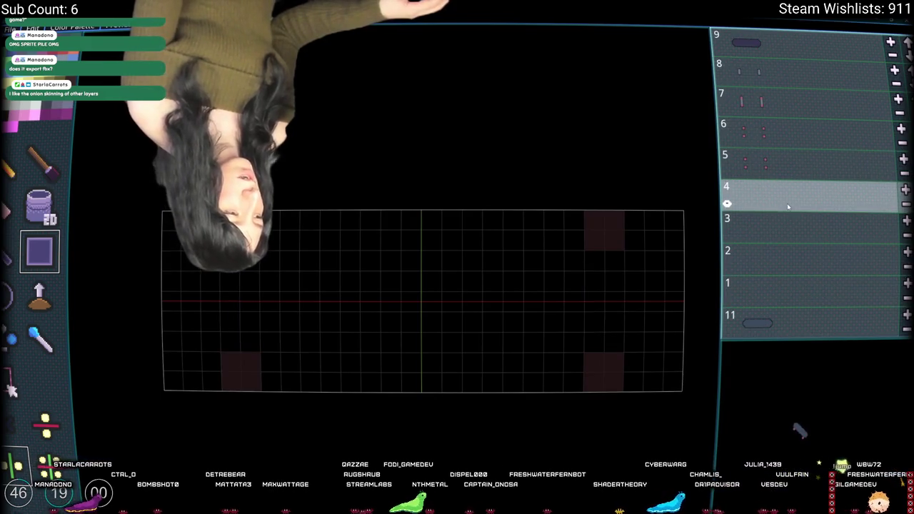
pyautogui.click(780, 230)
pyautogui.click(772, 263)
pyautogui.click(761, 313)
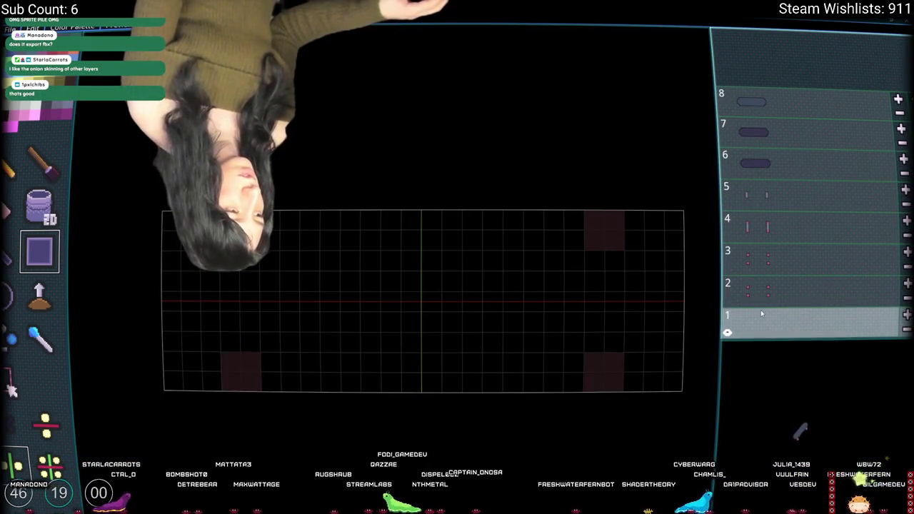
pyautogui.press('Delete')
# - Select the top deck slice, undo stray pink columns, and bring up the export options
pyautogui.click(775, 148)
pyautogui.moveTo(289, 282)
pyautogui.mouseDown()
pyautogui.moveTo(297, 292)
pyautogui.moveTo(288, 282)
pyautogui.mouseUp()
pyautogui.hotkey('ctrl', 'z')
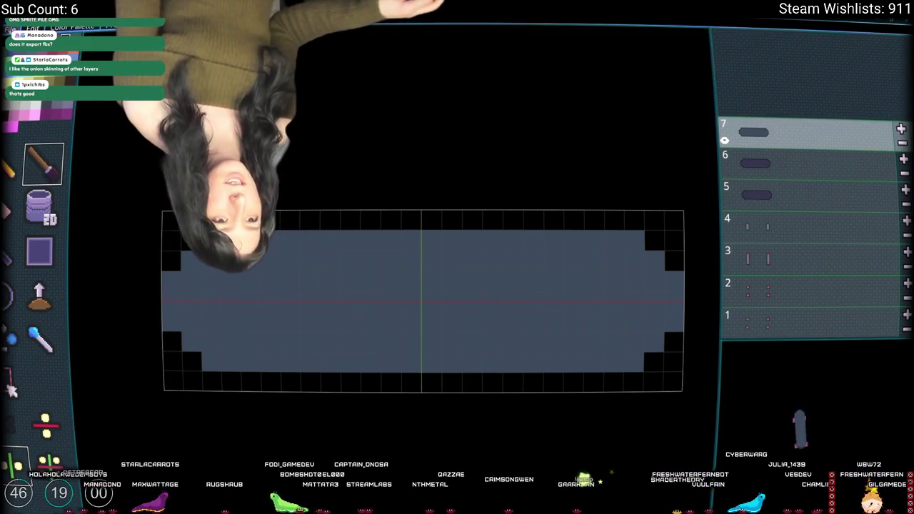
pyautogui.hotkey('ctrl', 'e')
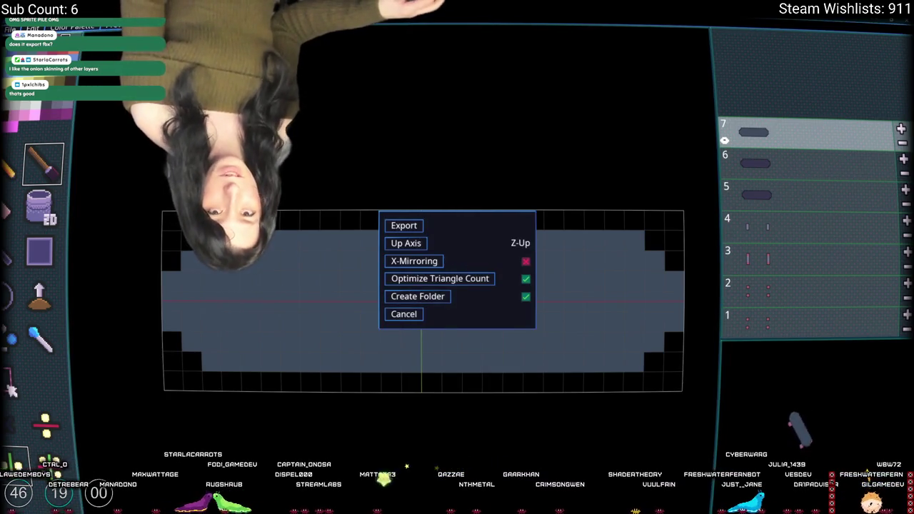
# - Cancel the export and close the shader, preferences, and canvas display settings popups
pyautogui.click(390, 315)
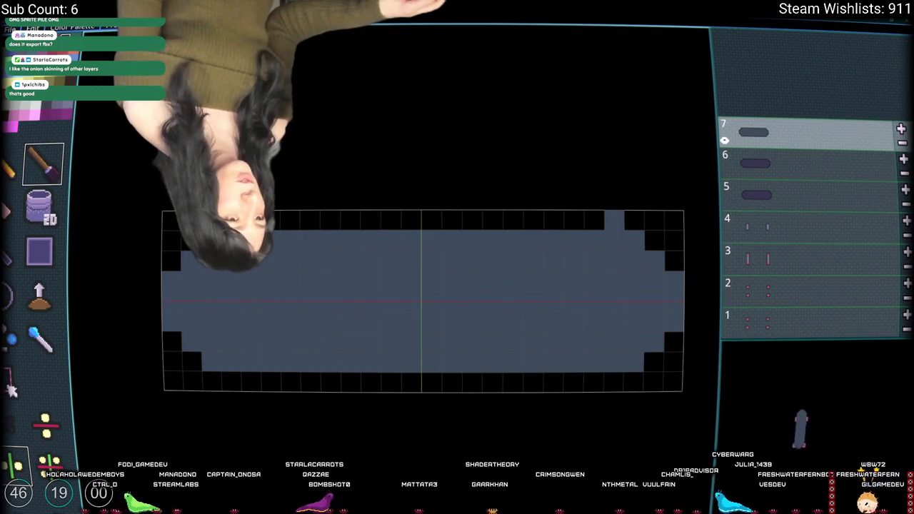
pyautogui.press('Escape')
pyautogui.click(382, 326)
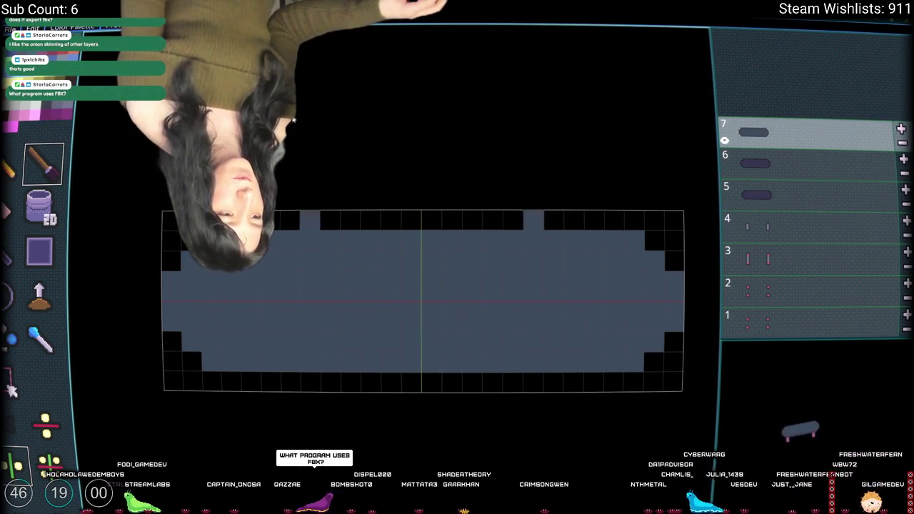
pyautogui.press('Escape')
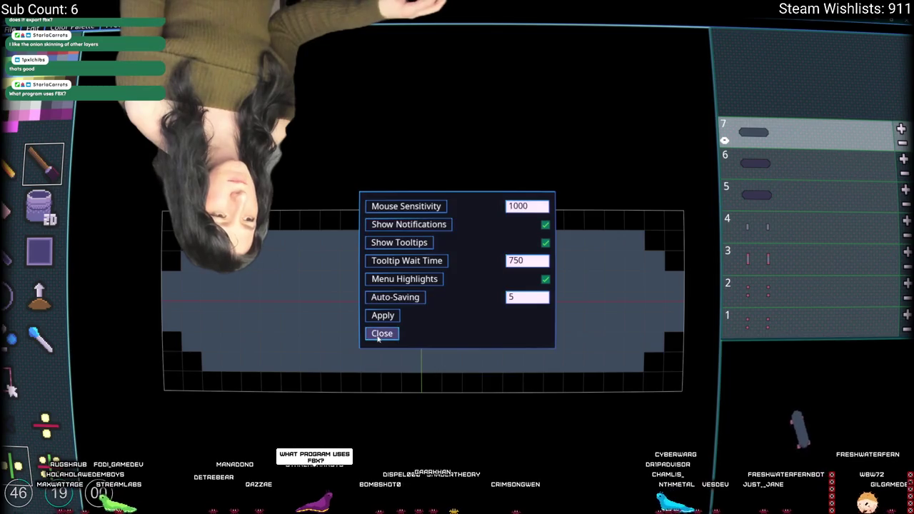
pyautogui.click(379, 335)
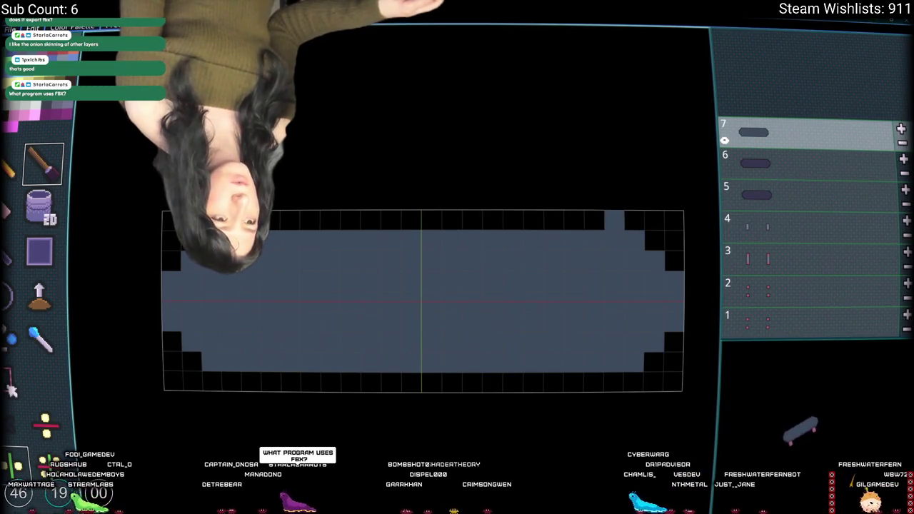
pyautogui.press('Escape')
pyautogui.click(372, 335)
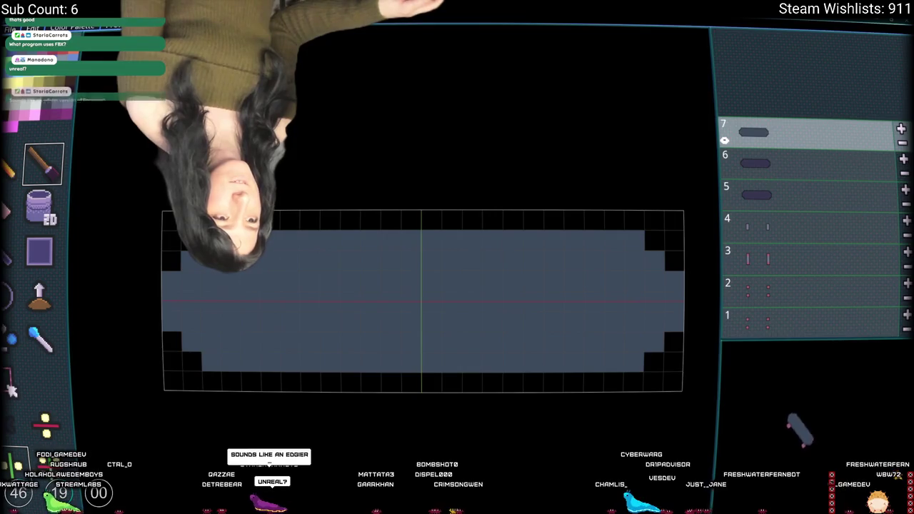
# - Set Pixel Pop and Screen Shake to 4, then test-paint and undo the preview strokes
pyautogui.press('Escape')
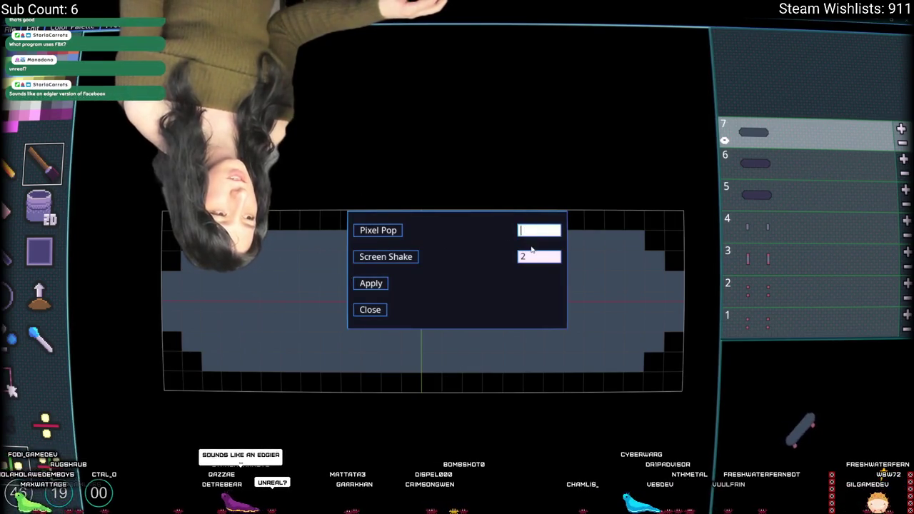
pyautogui.write('4')
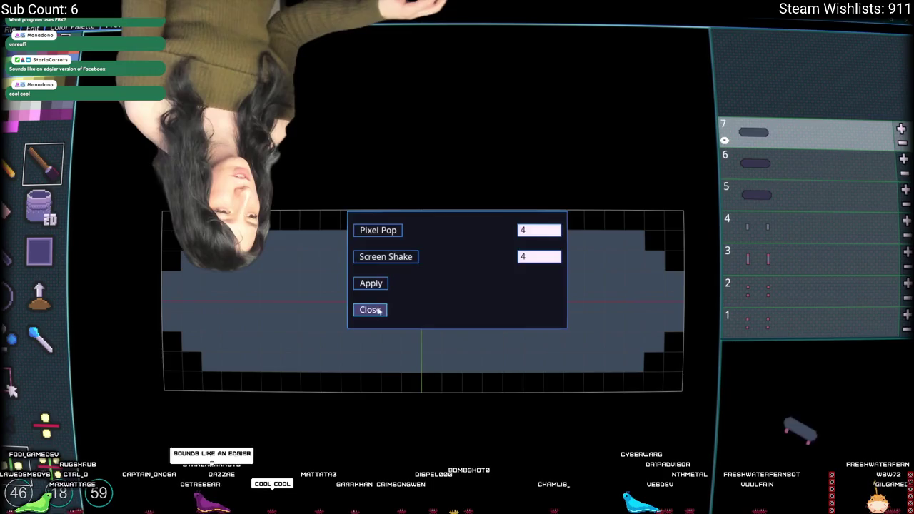
pyautogui.click(371, 310)
pyautogui.moveTo(400, 293)
pyautogui.mouseDown()
pyautogui.moveTo(421, 296)
pyautogui.moveTo(469, 346)
pyautogui.moveTo(438, 261)
pyautogui.moveTo(316, 322)
pyautogui.moveTo(418, 363)
pyautogui.moveTo(441, 435)
pyautogui.mouseUp()
pyautogui.hotkey('ctrl', 'z')
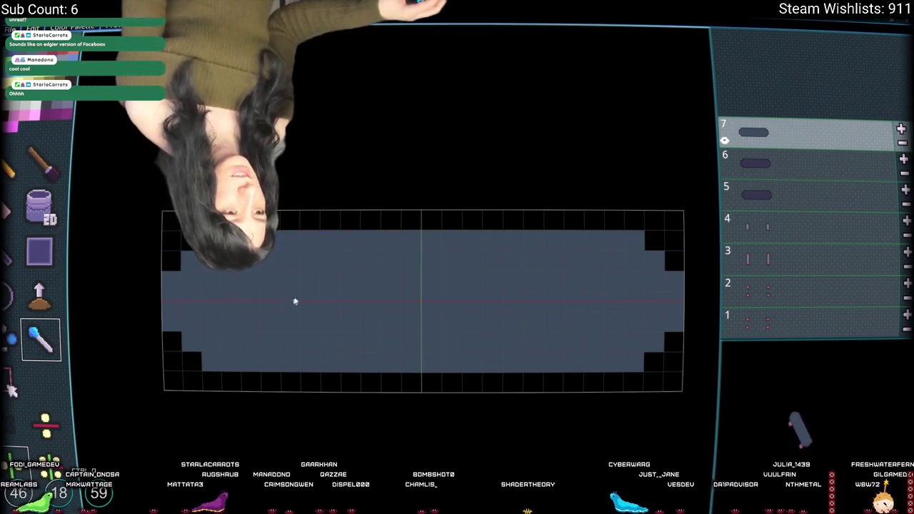
# - Pencil mirrored dark pixels along the deck's edges and border, undoing an X-shaped pattern
pyautogui.press('b')
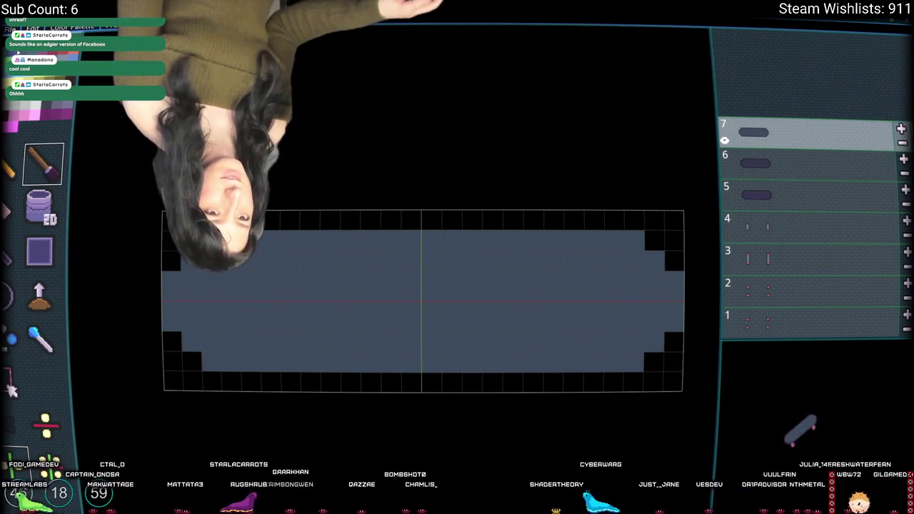
pyautogui.click(209, 278)
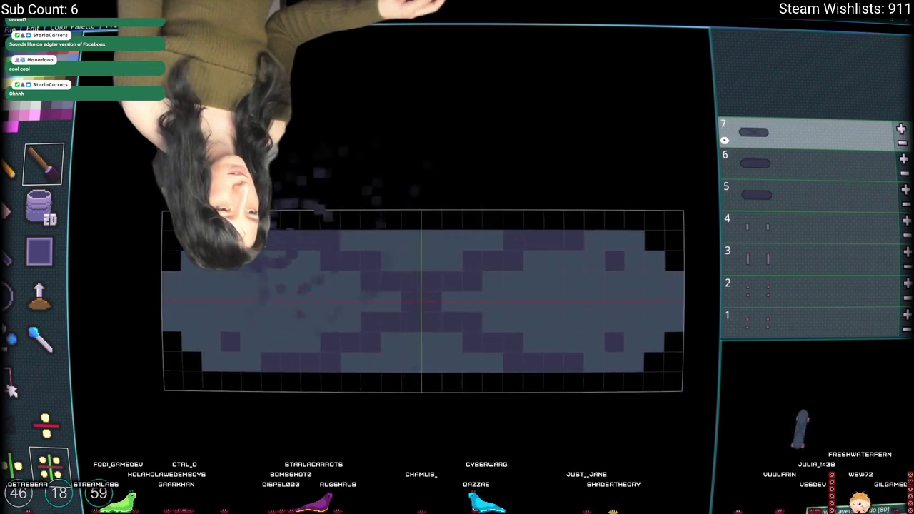
pyautogui.click(174, 302)
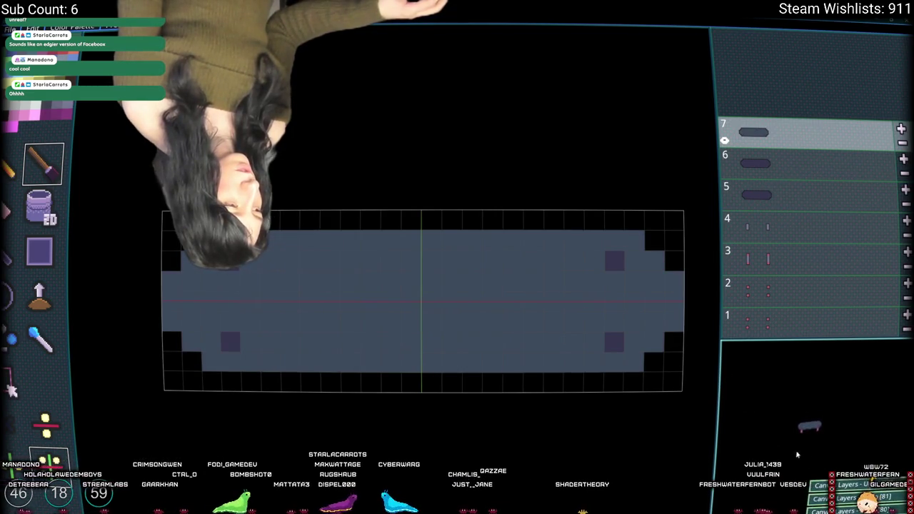
pyautogui.hotkey('ctrl', 'y')
pyautogui.hotkey('ctrl', 'y')
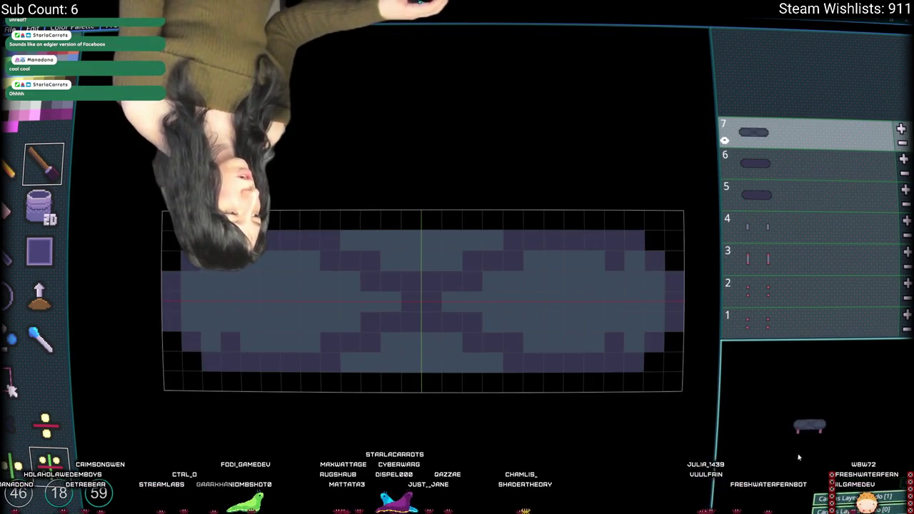
pyautogui.hotkey('ctrl', 'z')
pyautogui.hotkey('ctrl', 'z')
pyautogui.hotkey('ctrl', 'z')
pyautogui.hotkey('ctrl', 'y')
pyautogui.hotkey('ctrl', 'z')
pyautogui.hotkey('ctrl', 'y')
pyautogui.hotkey('ctrl', 'y')
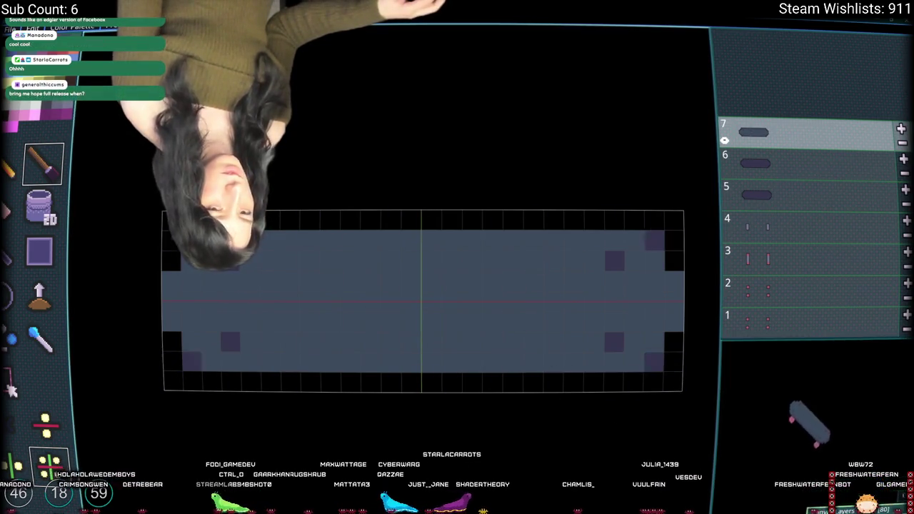
pyautogui.hotkey('ctrl', 'z')
pyautogui.click(162, 288)
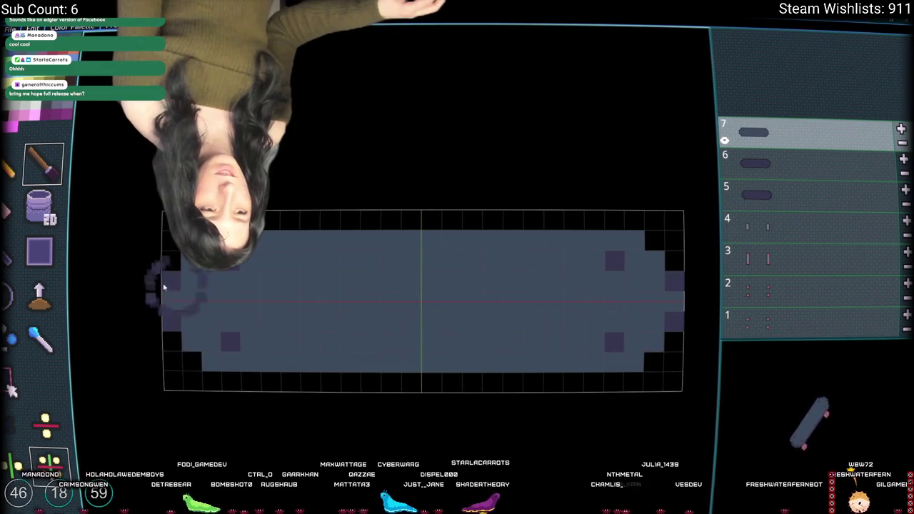
pyautogui.click(500, 247)
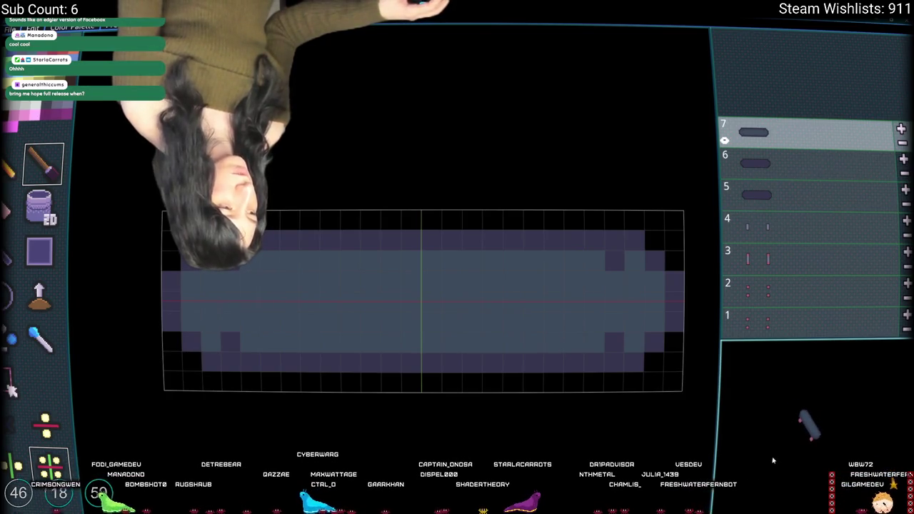
# - Compare against layers 6 and 5, then bucket-fill the deck's hole cells and border, undoing the border
pyautogui.click(808, 165)
pyautogui.keyDown('shift'); pyautogui.click(807, 196); pyautogui.keyUp('shift')
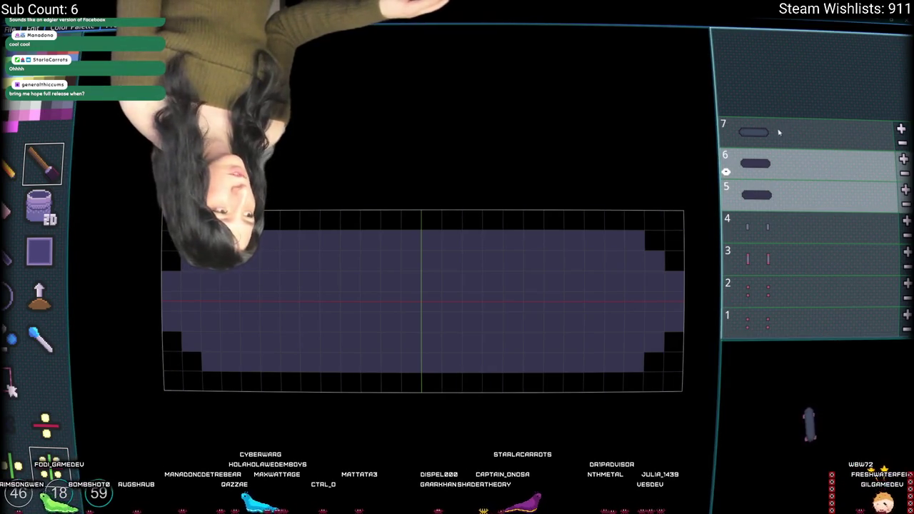
pyautogui.click(807, 133)
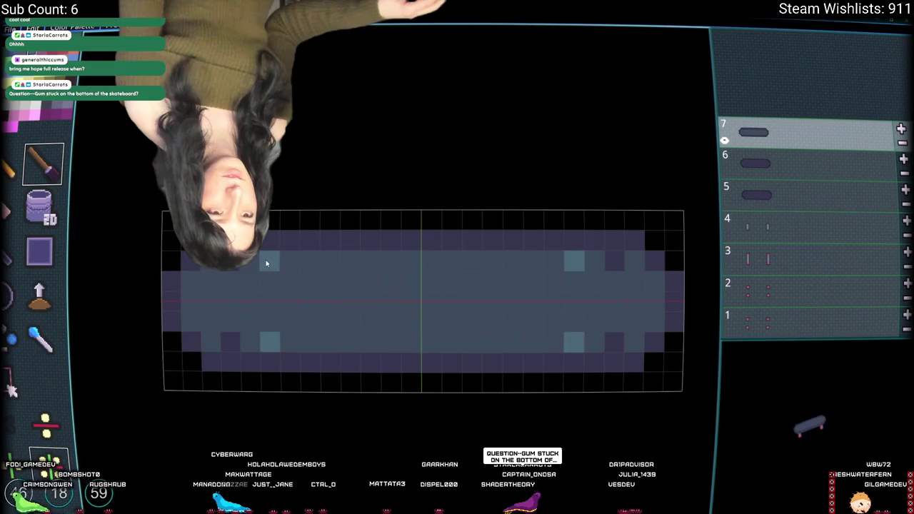
pyautogui.click(41, 206)
pyautogui.click(310, 291)
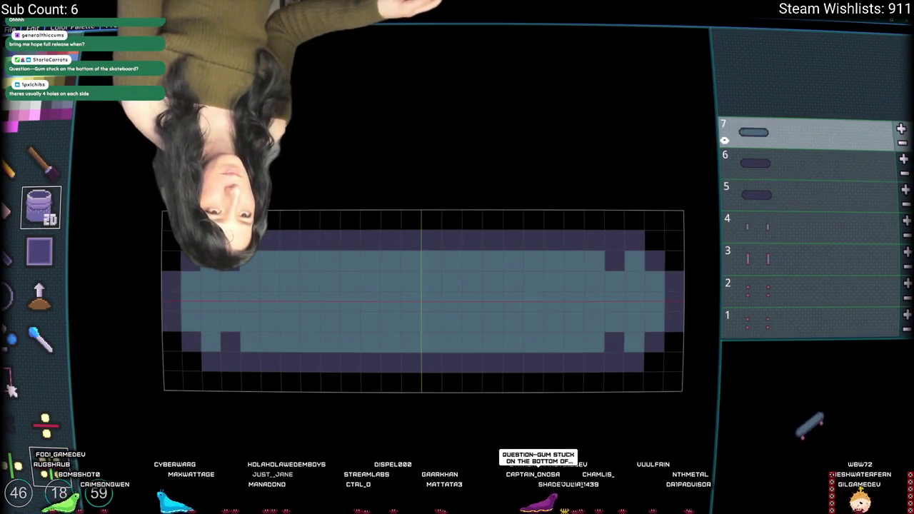
pyautogui.click(307, 241)
pyautogui.click(171, 238)
pyautogui.hotkey('ctrl', 'z')
pyautogui.hotkey('ctrl', 'z')
pyautogui.click(56, 176)
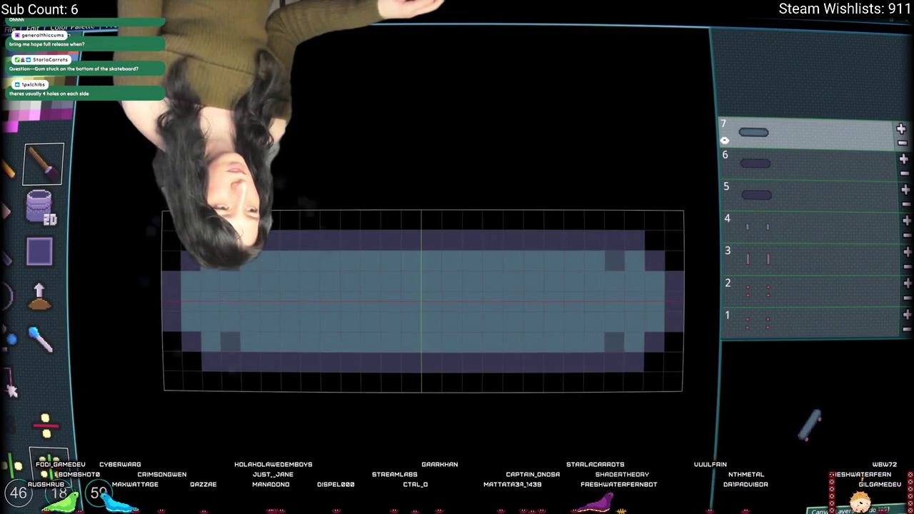
# - Fill the deck's purple border rows slate blue and recolour edge cells at both ends
pyautogui.click(41, 208)
pyautogui.click(212, 363)
pyautogui.click(192, 261)
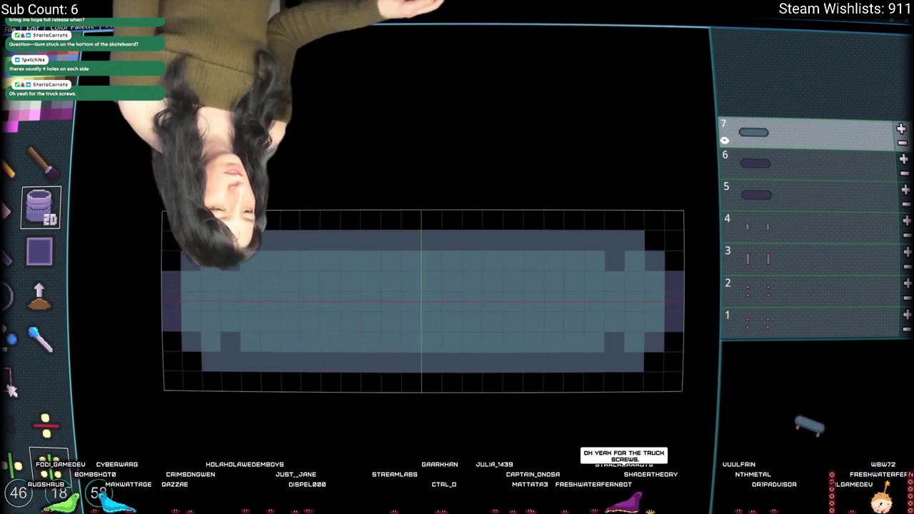
pyautogui.click(173, 280)
pyautogui.click(171, 308)
pyautogui.click(626, 216)
pyautogui.hotkey('ctrl', 'z')
pyautogui.click(785, 163)
pyautogui.keyDown('shift'); pyautogui.click(786, 195); pyautogui.keyUp('shift')
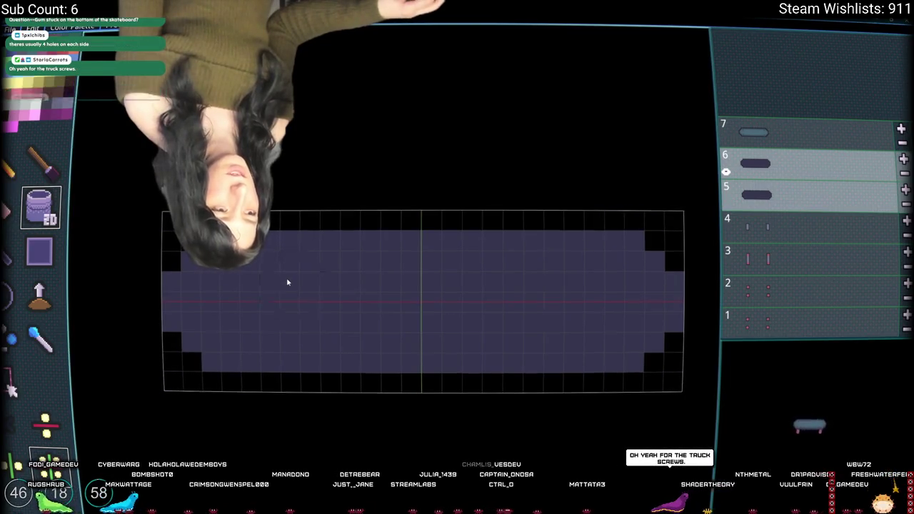
# - Try painting the lower deck border and slice 3's stripe corners, undo both, and return to layer 7
pyautogui.press('b')
pyautogui.moveTo(306, 347)
pyautogui.mouseDown()
pyautogui.moveTo(619, 416)
pyautogui.moveTo(207, 351)
pyautogui.mouseUp()
pyautogui.hotkey('ctrl', 'z')
pyautogui.click(786, 259)
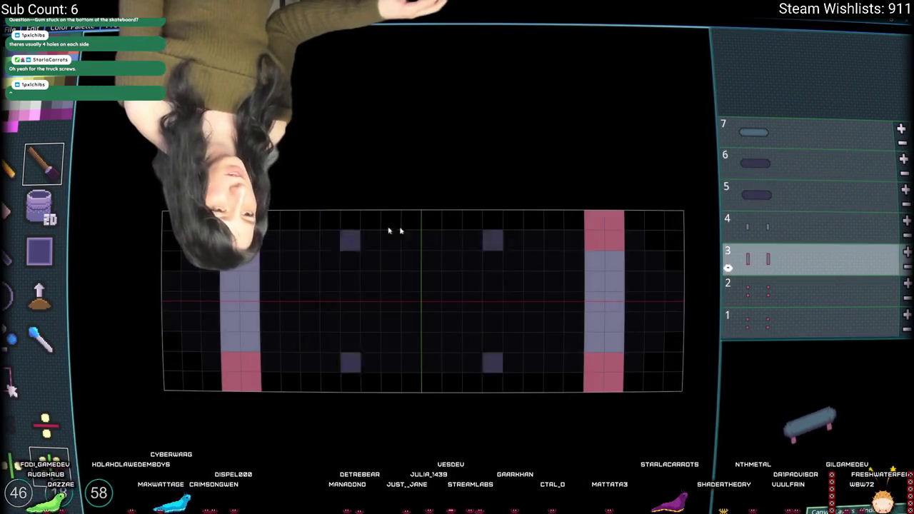
pyautogui.click(39, 223)
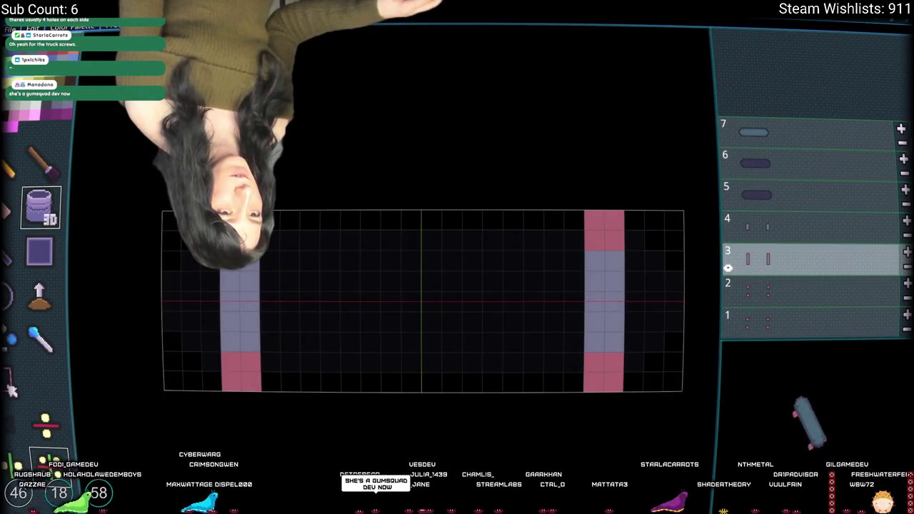
pyautogui.click(594, 220)
pyautogui.hotkey('ctrl', 'z')
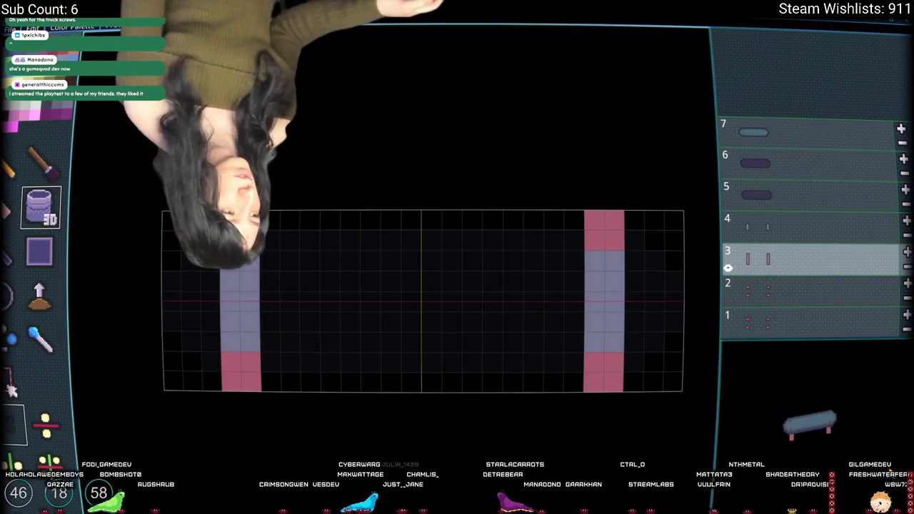
pyautogui.click(807, 133)
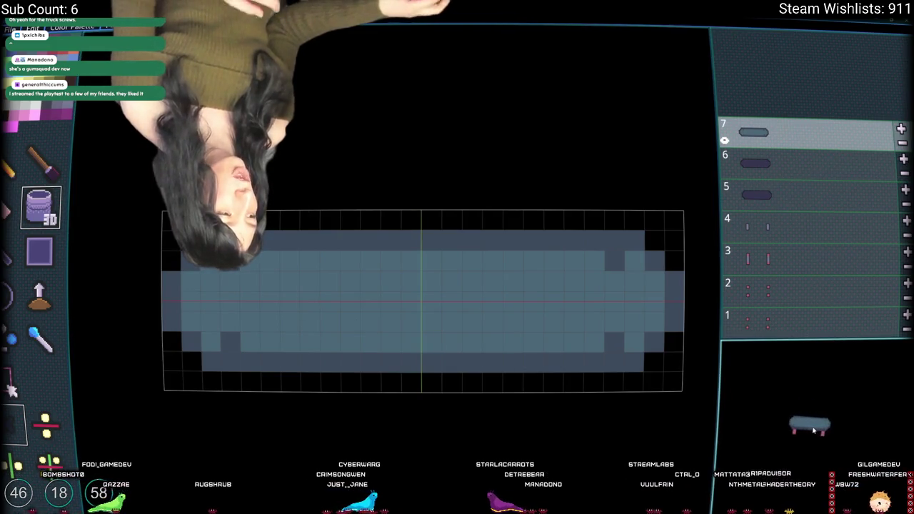
# - Try mirrored screw-hole pixels on the deck, clearing outer ones and undoing misplaced marks
pyautogui.press('b')
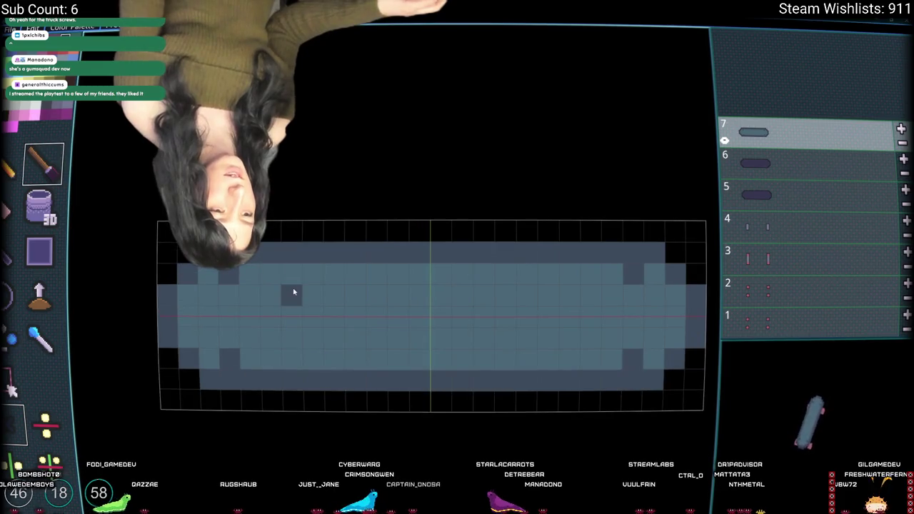
pyautogui.click(289, 278)
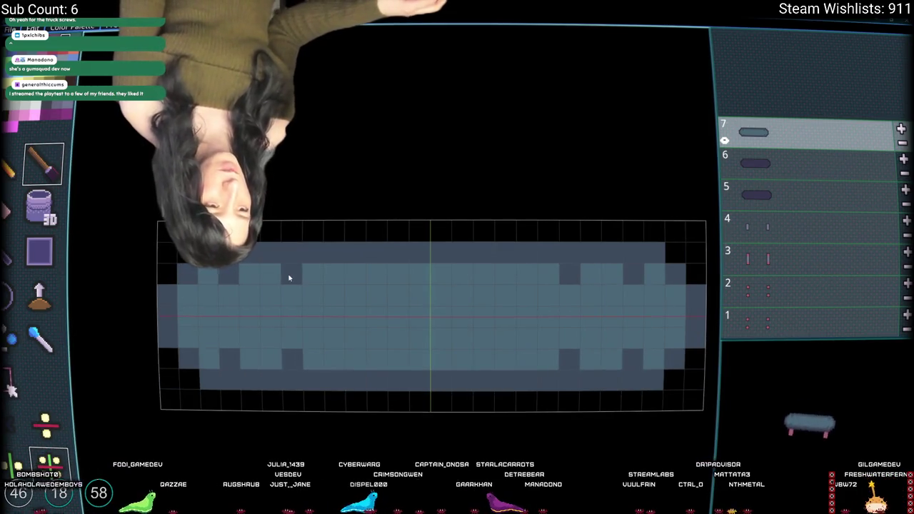
pyautogui.rightClick(302, 277)
pyautogui.click(298, 298)
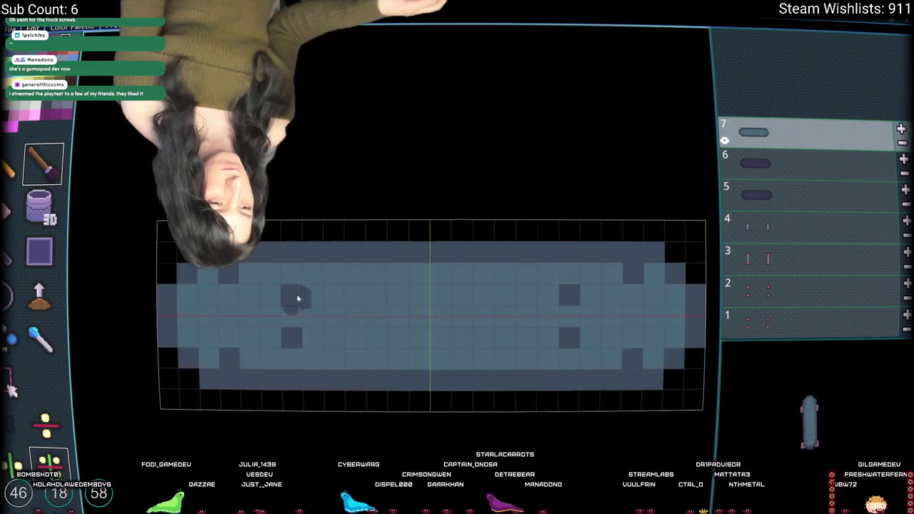
pyautogui.press('i')
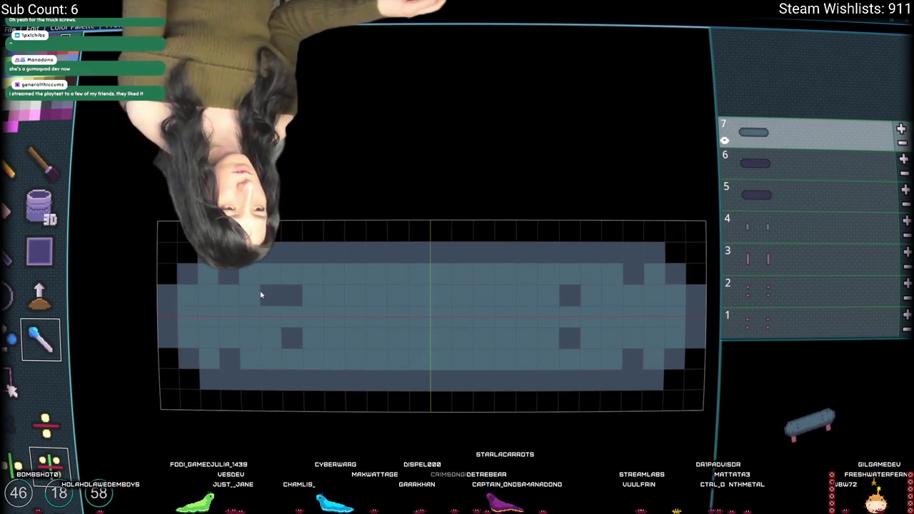
pyautogui.press('b')
pyautogui.click(228, 275)
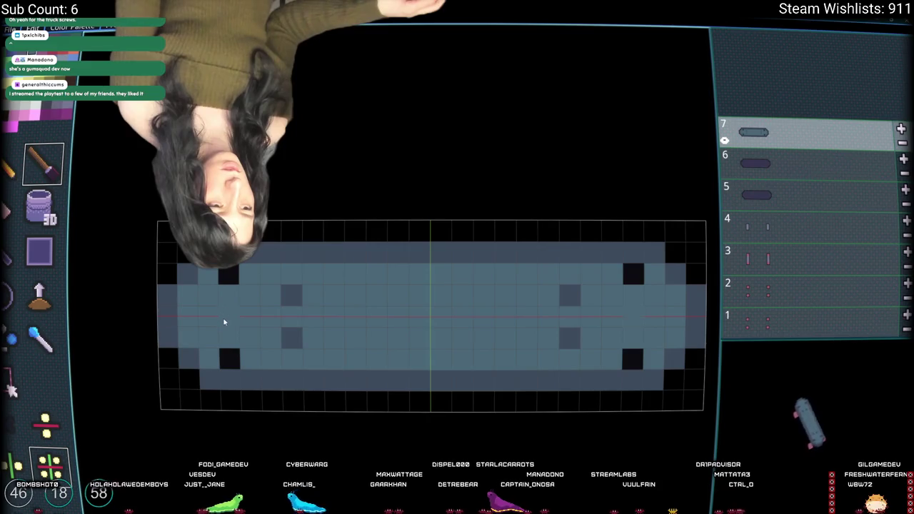
pyautogui.hotkey('ctrl', 'z')
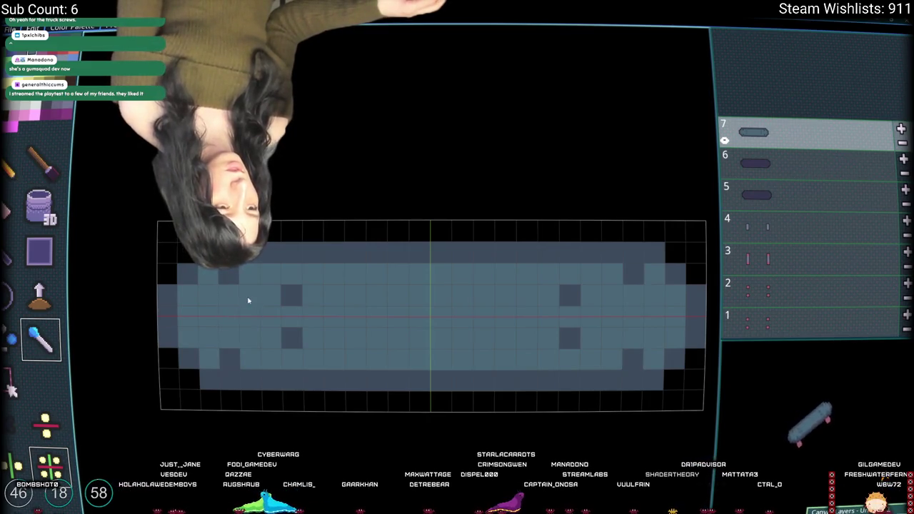
pyautogui.press('b')
pyautogui.hotkey('ctrl', 'z')
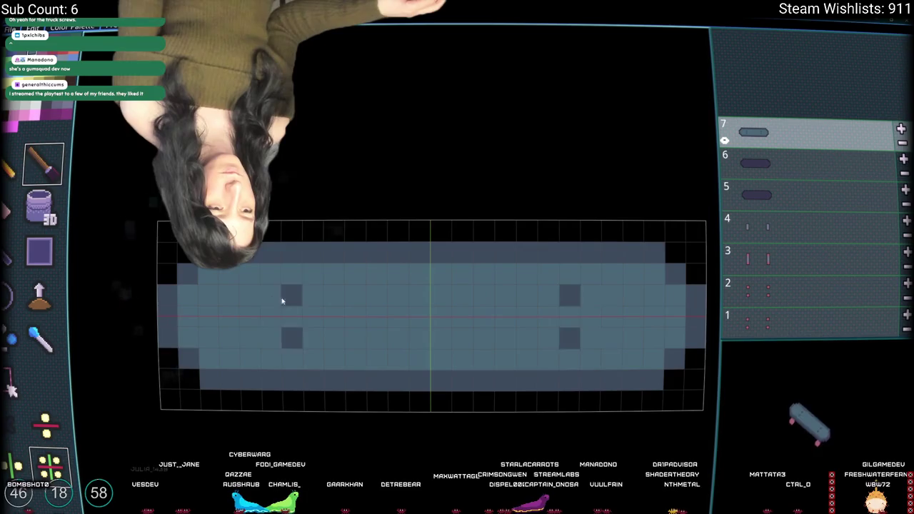
# - Place dark bolt pixels one row inward, erase extras, and fill the four corner pixels light blue
pyautogui.click(228, 295)
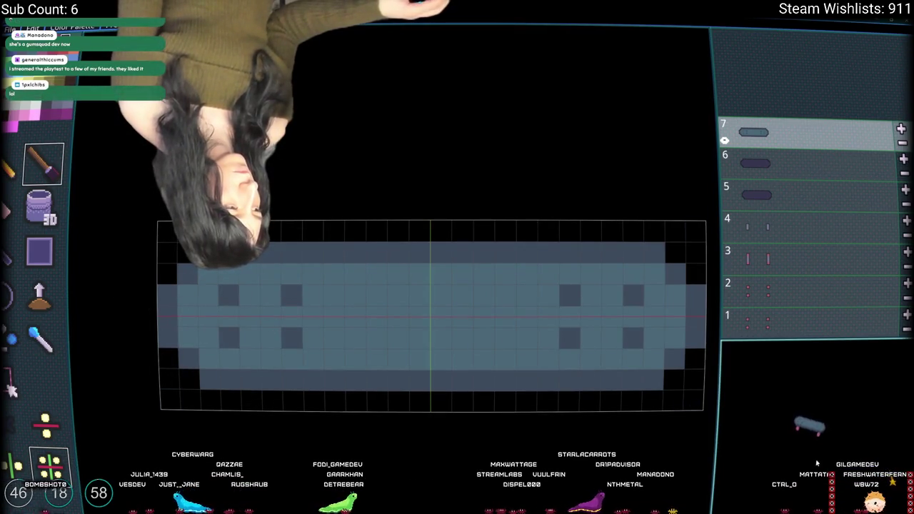
pyautogui.click(291, 320)
pyautogui.click(299, 300)
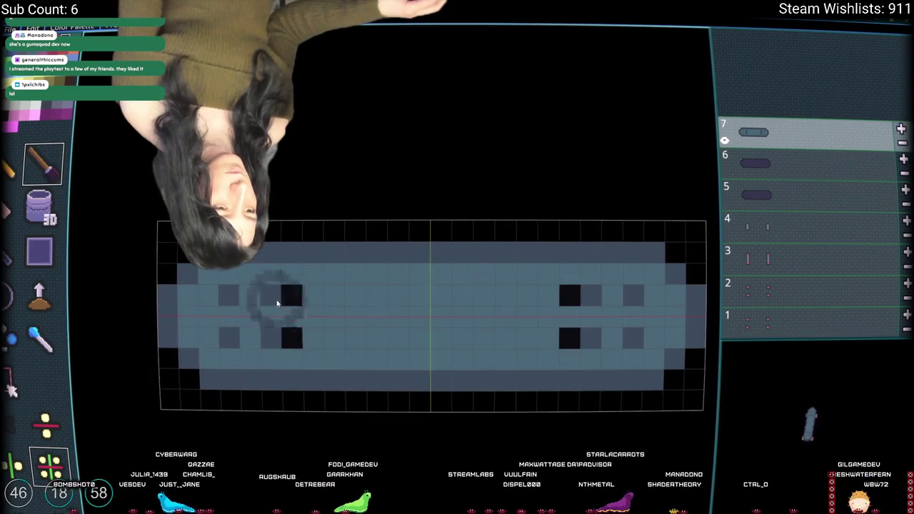
pyautogui.click(313, 300)
pyautogui.click(290, 302)
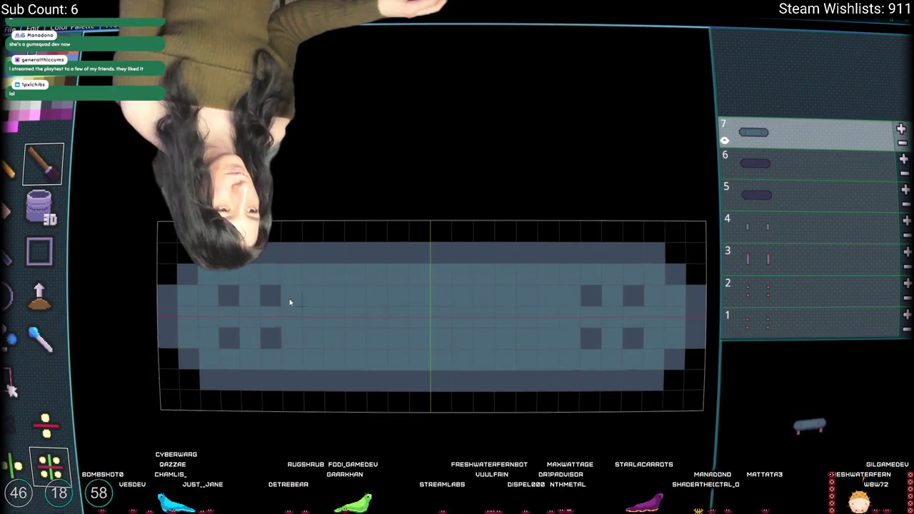
pyautogui.press('b')
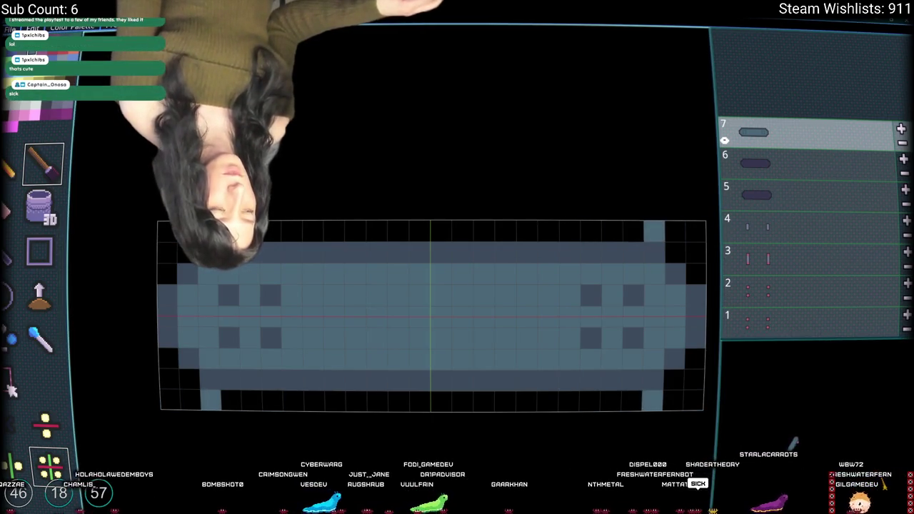
pyautogui.click(675, 231)
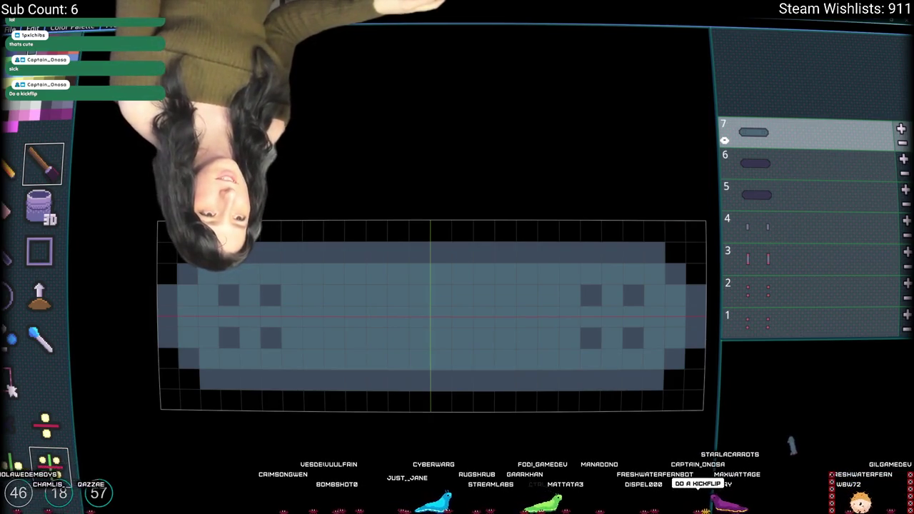
pyautogui.click(675, 232)
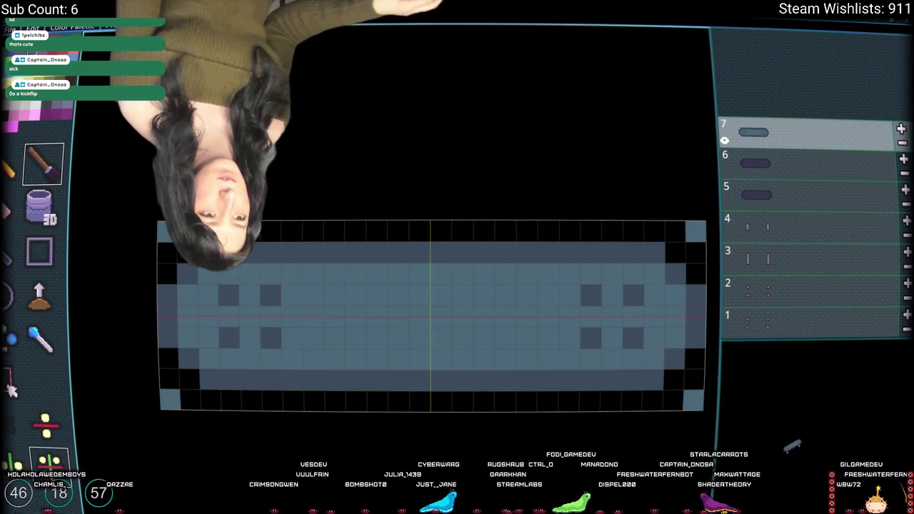
# - Export the slices as a sprite sheet PNG named Skateboard in the art folder
pyautogui.hotkey('ctrl', 'e')
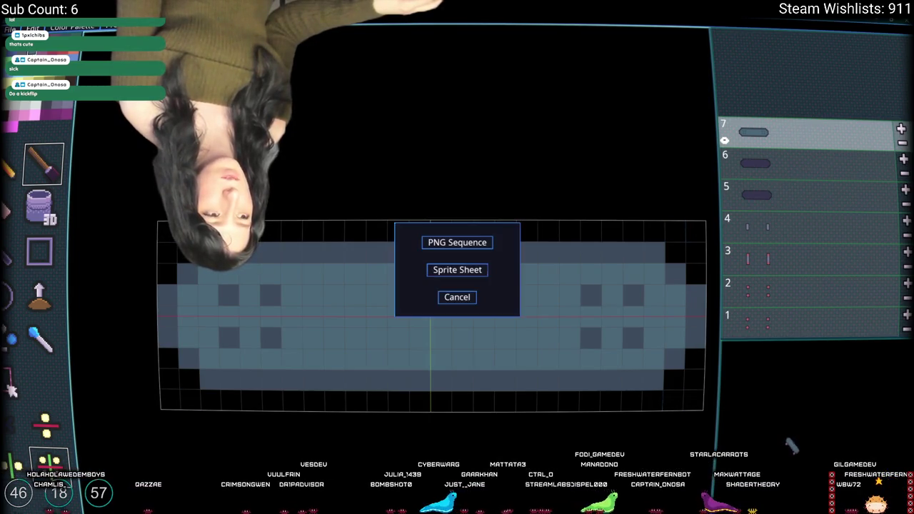
pyautogui.click(478, 245)
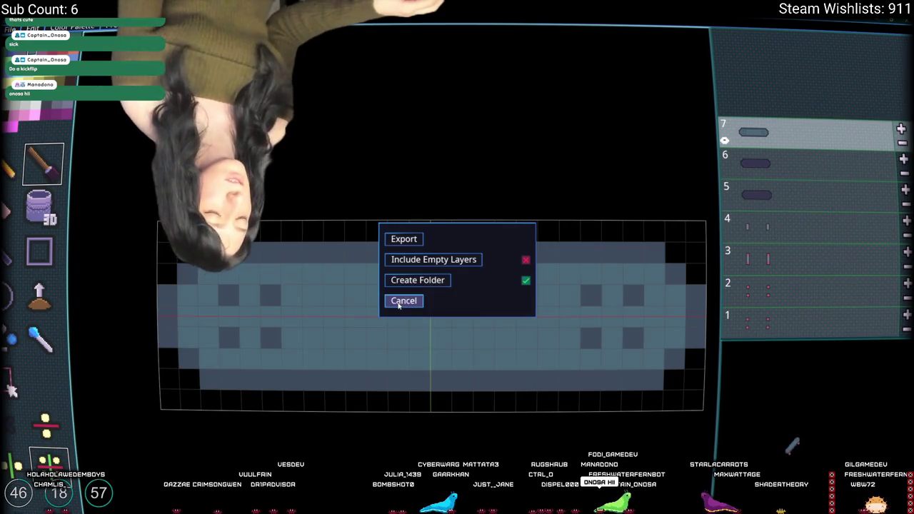
pyautogui.click(399, 303)
pyautogui.click(475, 268)
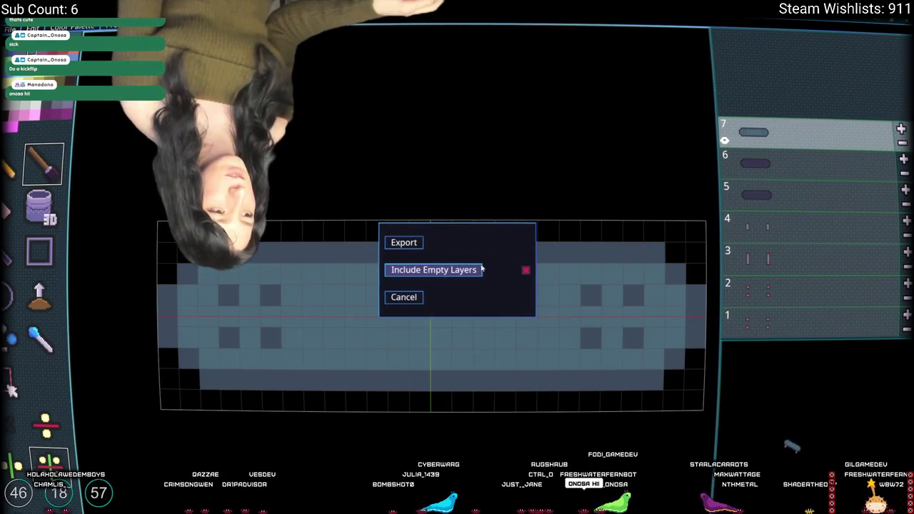
pyautogui.click(403, 243)
pyautogui.write('SkateboardFinish')
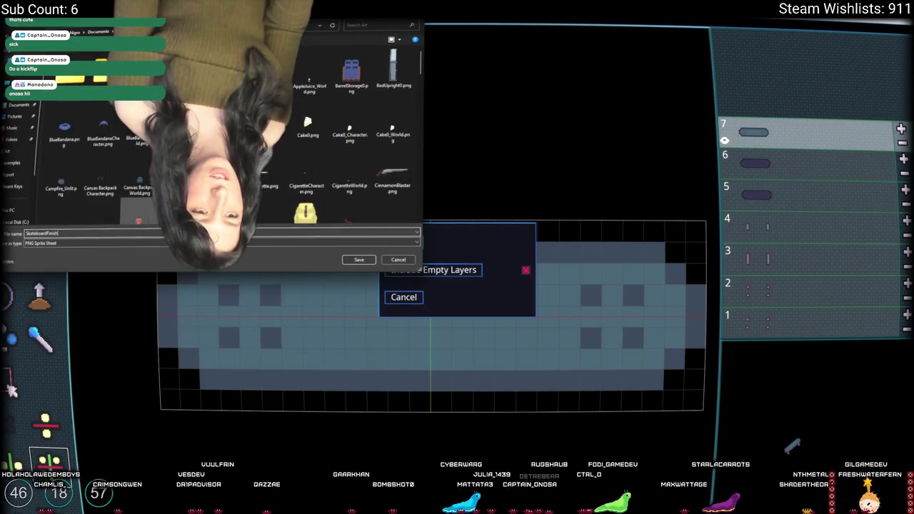
pyautogui.press('Return')
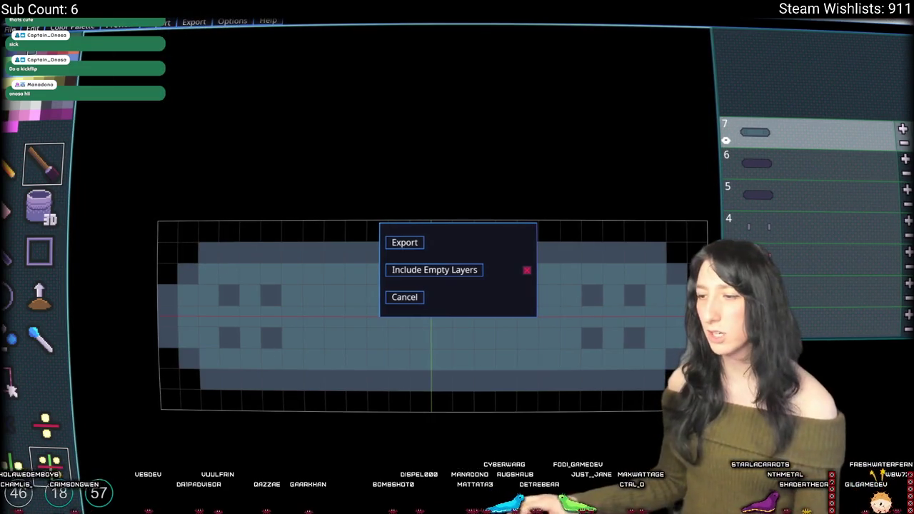
pyautogui.hotkey('alt', 'Tab')
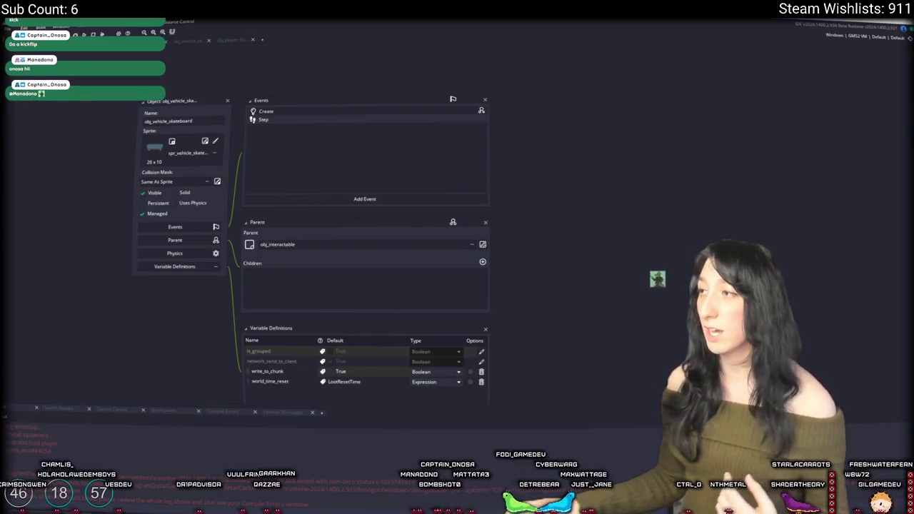
# - Search the assets for 'skateb' and select the skateboard sprite, deleting an accidental duplicate
pyautogui.hotkey('ctrl', 'alt', 'a')
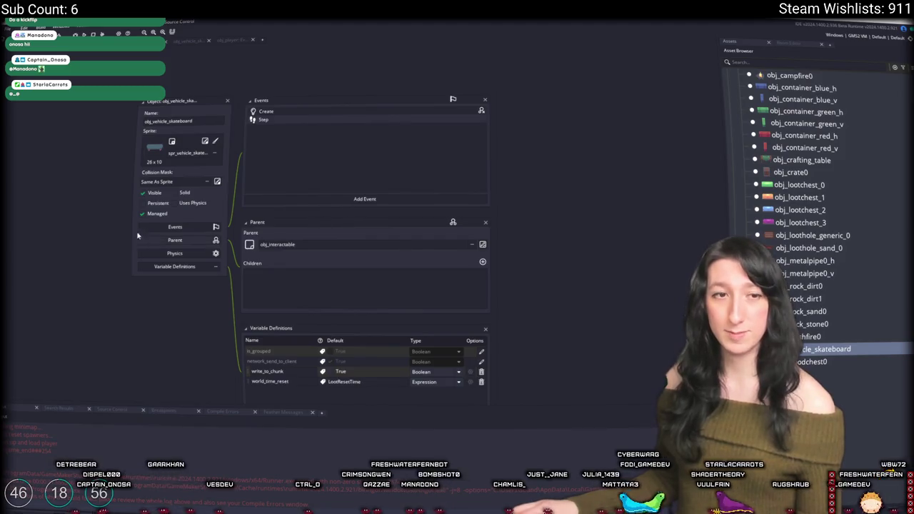
pyautogui.click(191, 126)
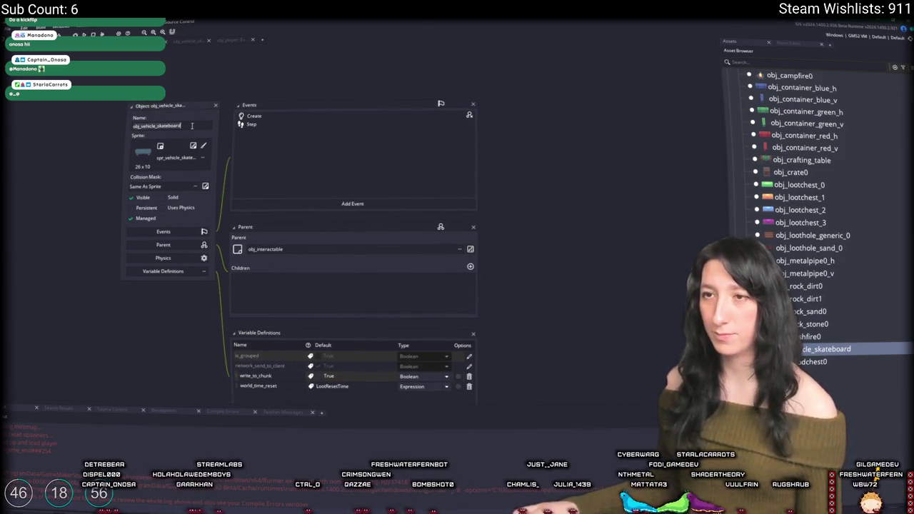
pyautogui.scroll(-10, 819, 178)
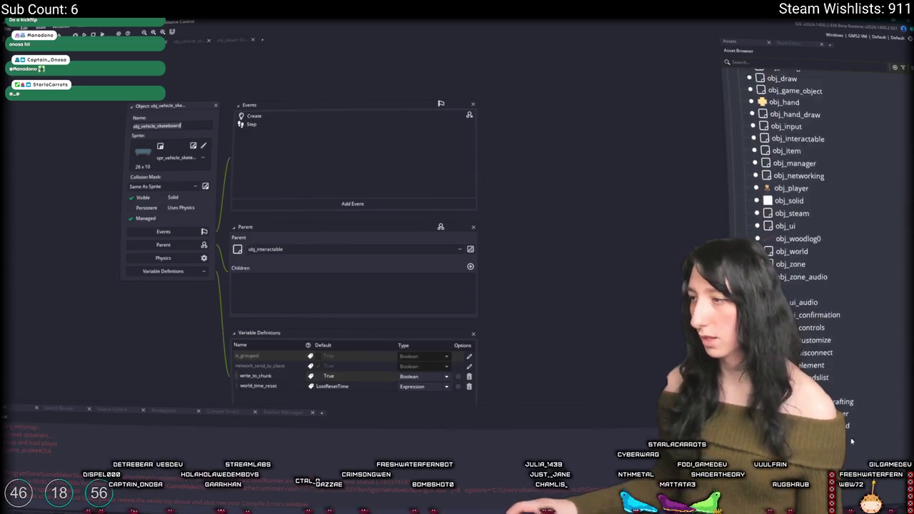
pyautogui.click(819, 63)
pyautogui.write('skateb')
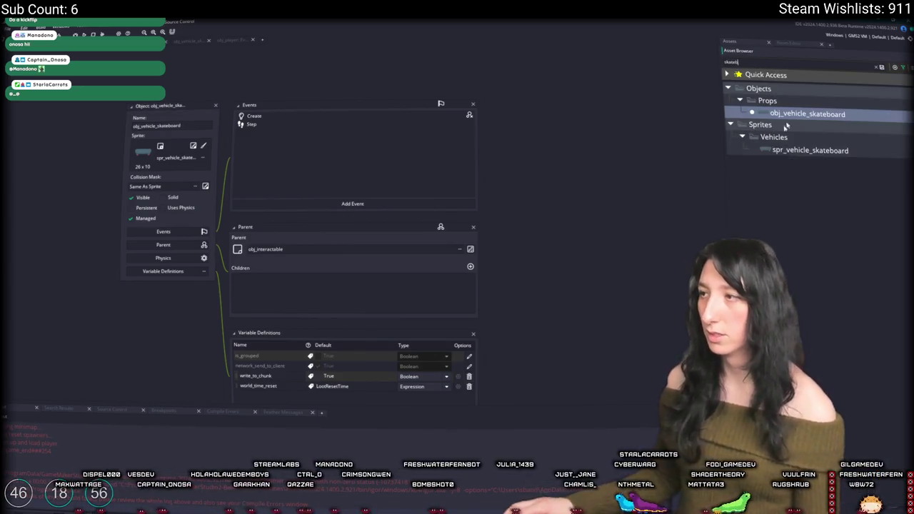
pyautogui.click(788, 148)
pyautogui.hotkey('ctrl', 'd')
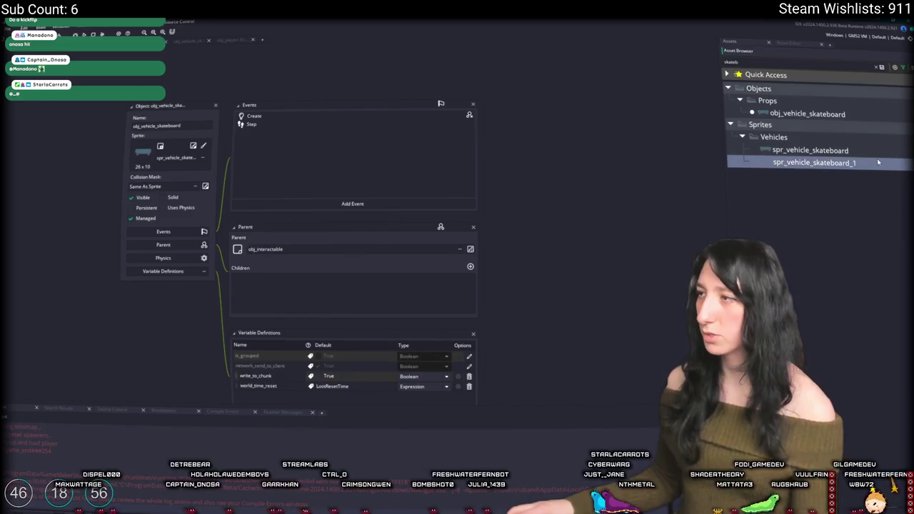
pyautogui.press('Delete')
pyautogui.press('Return')
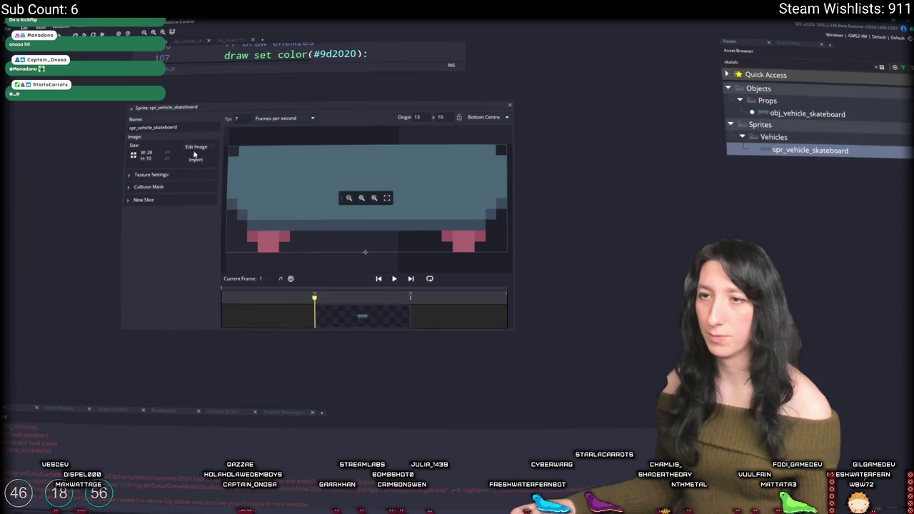
# - Import SkateboardFinished_0.png as a strip image into spr_vehicle_skateboard's image editor
pyautogui.click(195, 148)
pyautogui.click(206, 22)
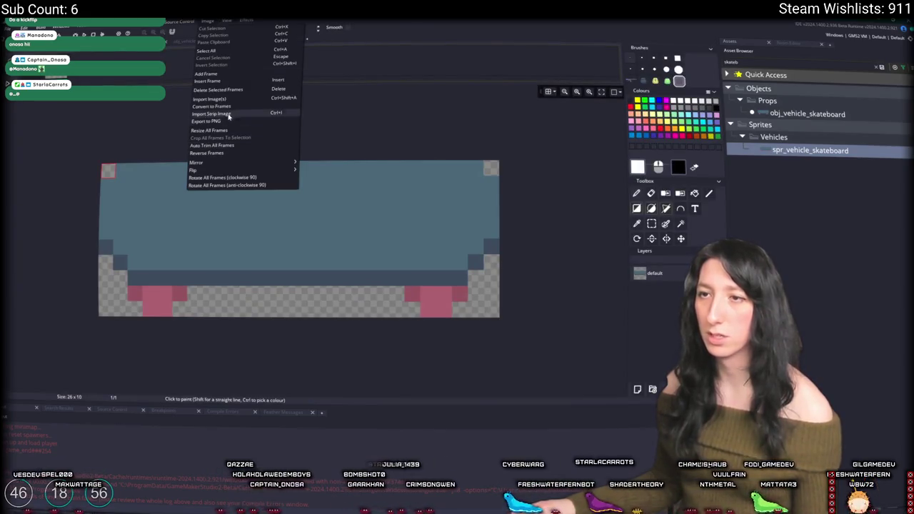
pyautogui.click(215, 114)
pyautogui.click(427, 217)
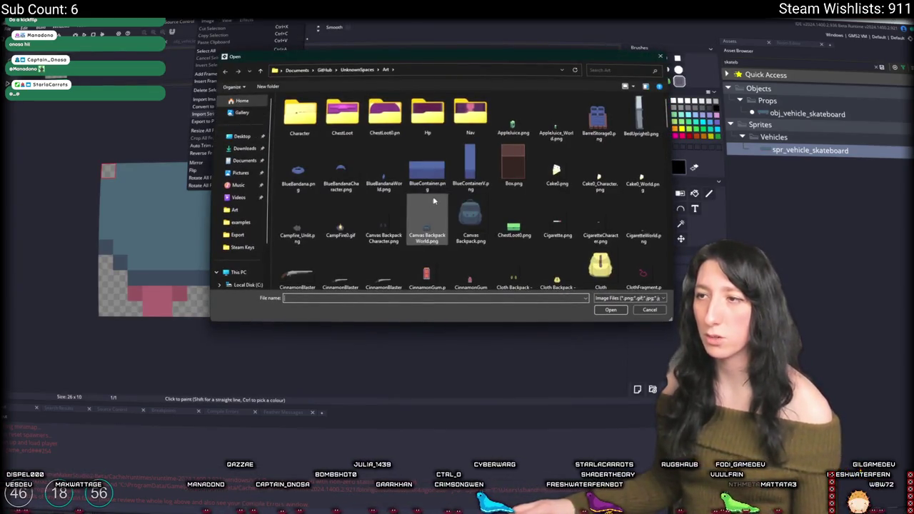
pyautogui.press('s')
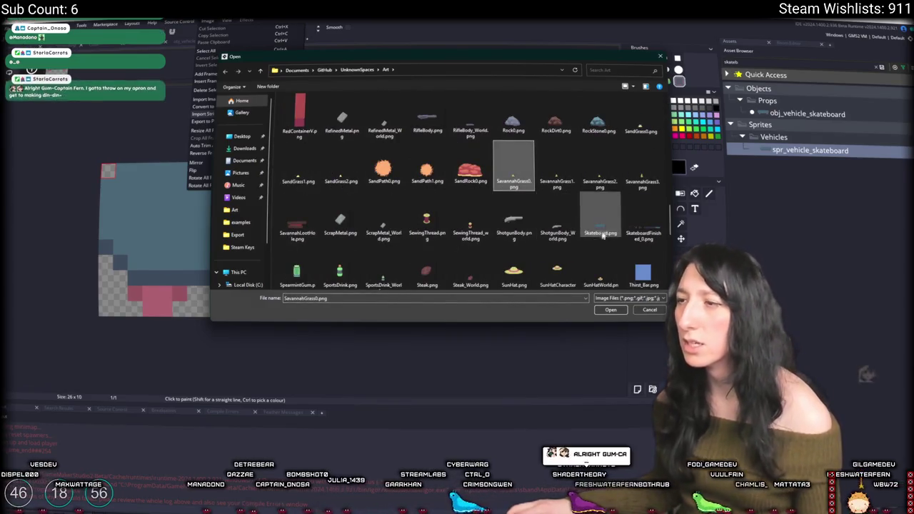
pyautogui.doubleClick(643, 223)
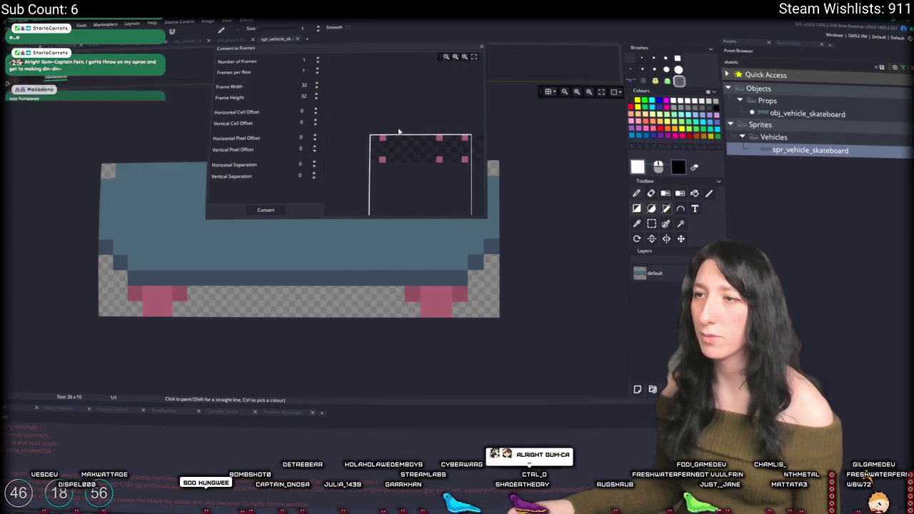
pyautogui.hotkey('alt', 'Tab')
pyautogui.hotkey('alt', 'Tab')
pyautogui.hotkey('alt', 'Tab')
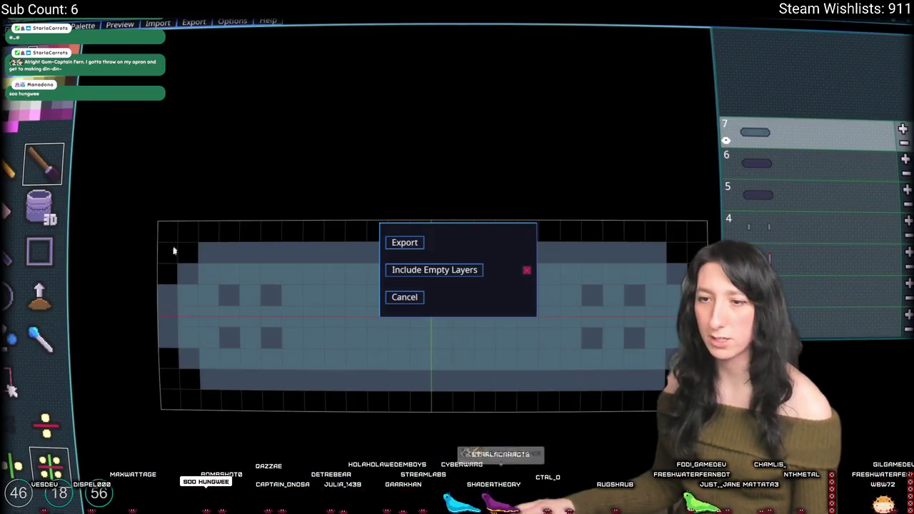
# - Cancel the Export dialog and view the skateboard in 3D preview
pyautogui.press('Return')
pyautogui.click(457, 299)
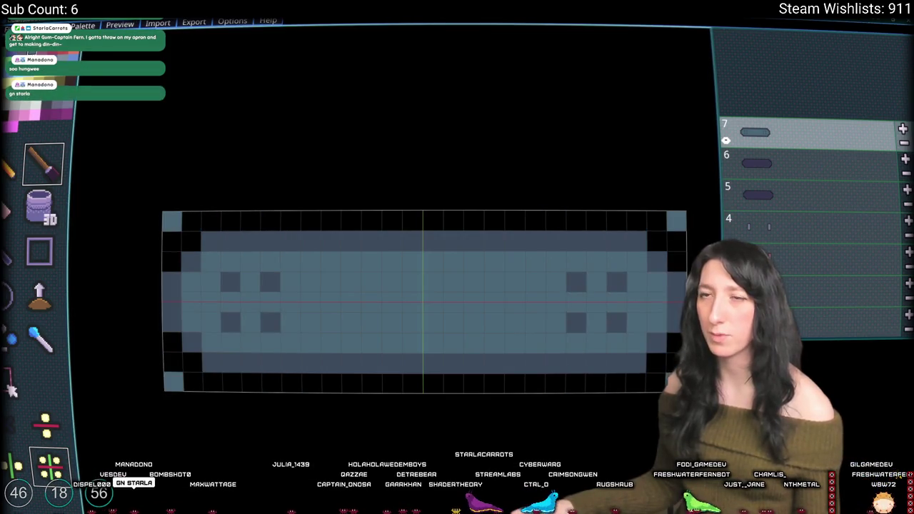
pyautogui.click(120, 25)
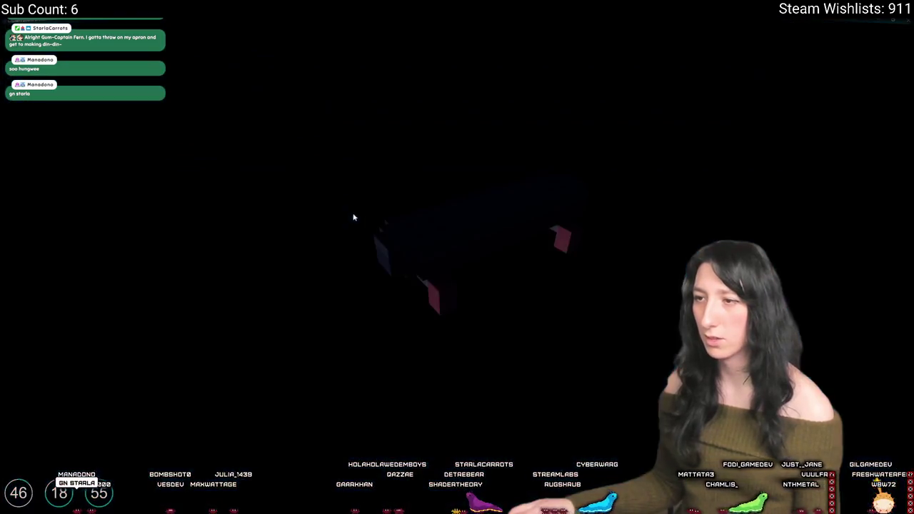
pyautogui.press('Escape')
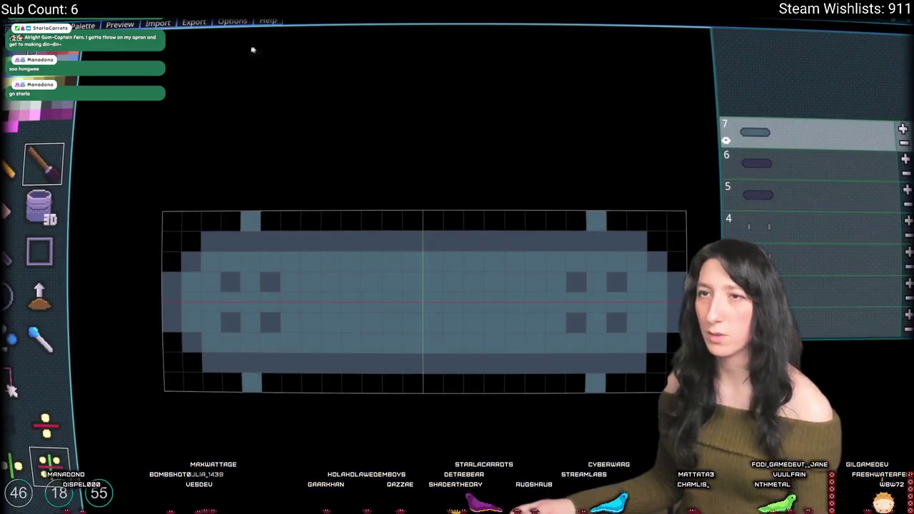
# - Review the Graphics options without changing them, then toggle the 3D preview
pyautogui.click(232, 20)
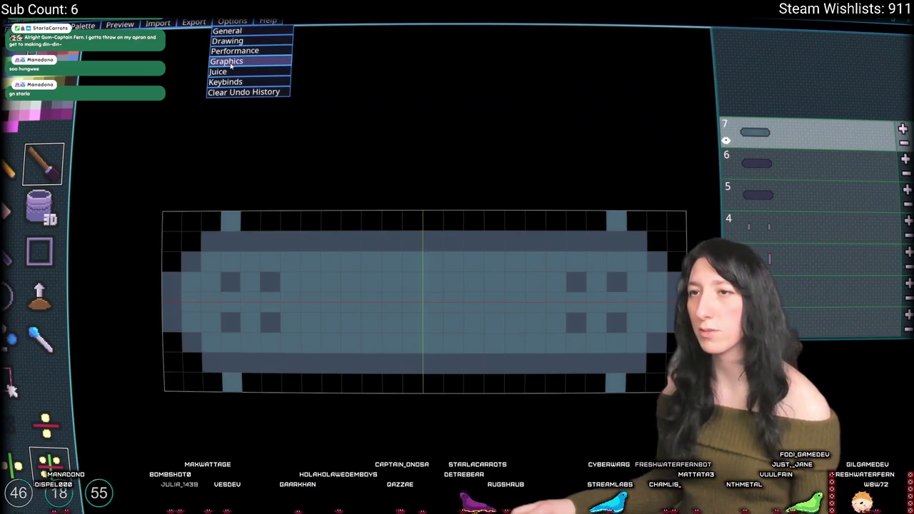
pyautogui.click(120, 24)
pyautogui.press('Escape')
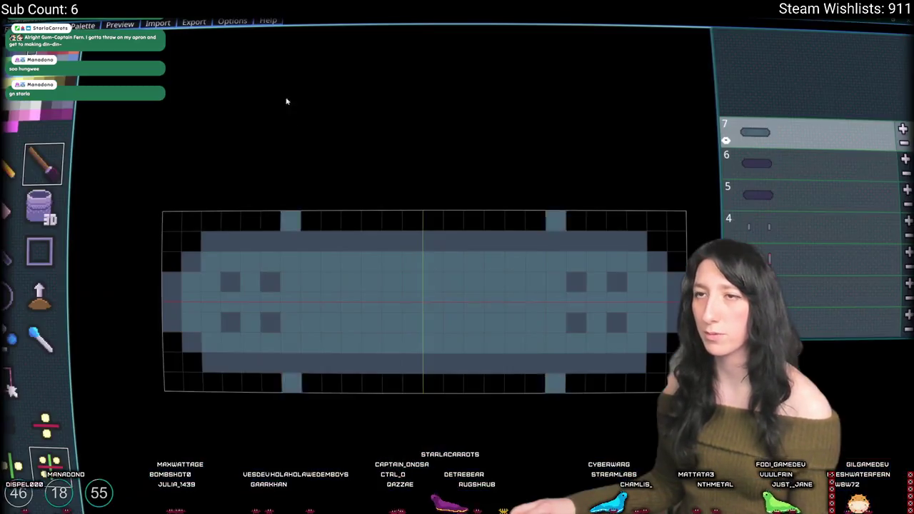
pyautogui.click(226, 23)
pyautogui.click(227, 61)
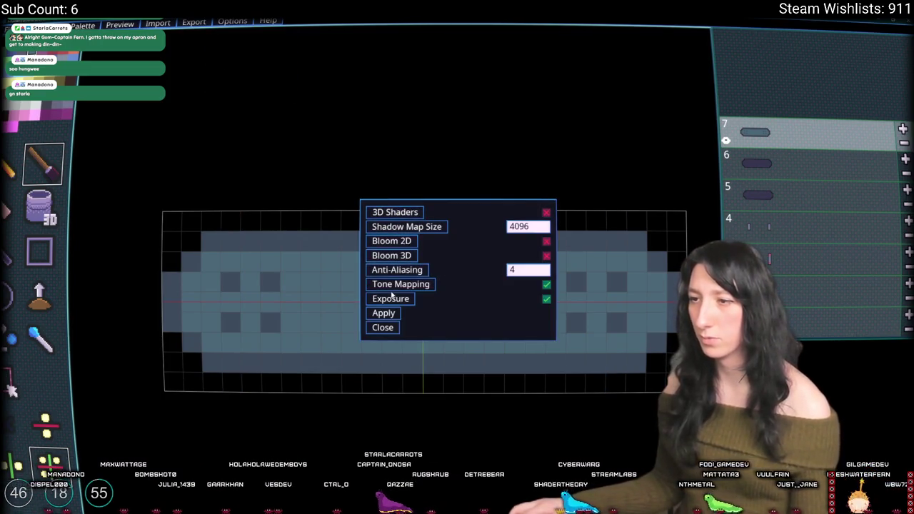
pyautogui.click(385, 328)
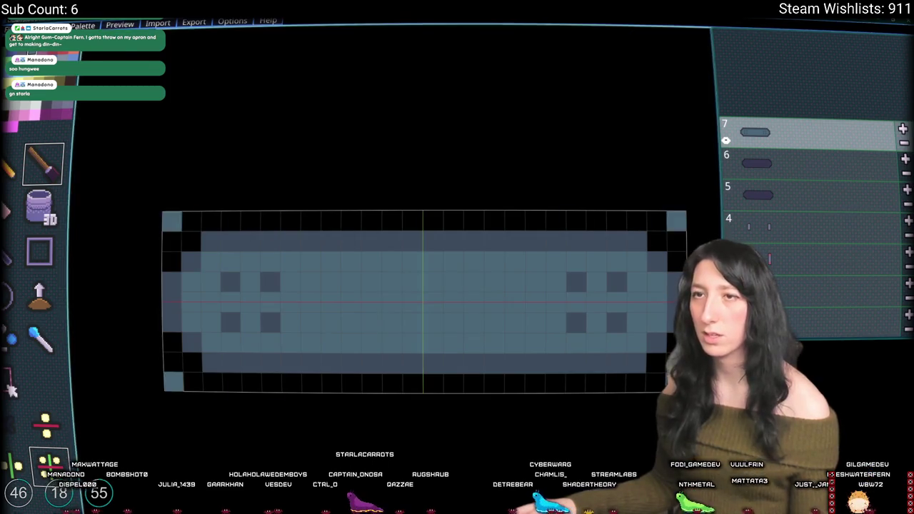
pyautogui.press('p')
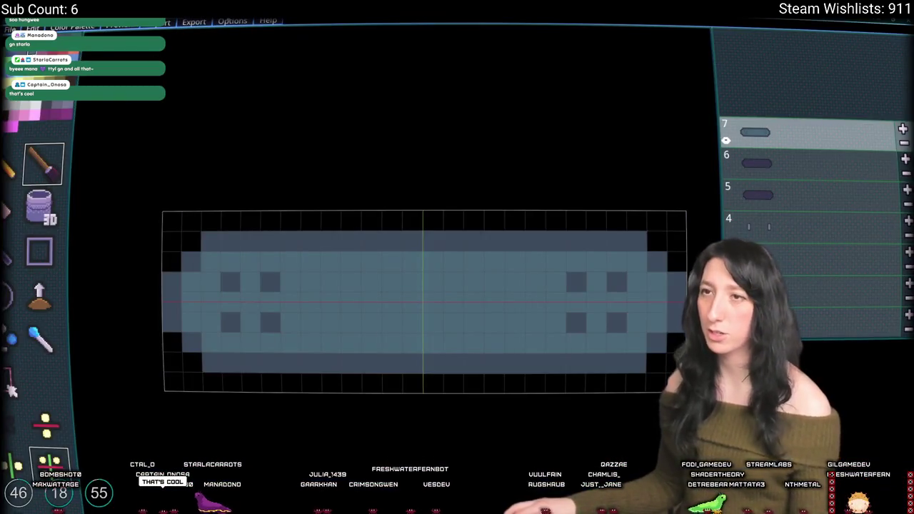
# - Look through Sprite Pile's menus for the command to open a project
pyautogui.click(232, 21)
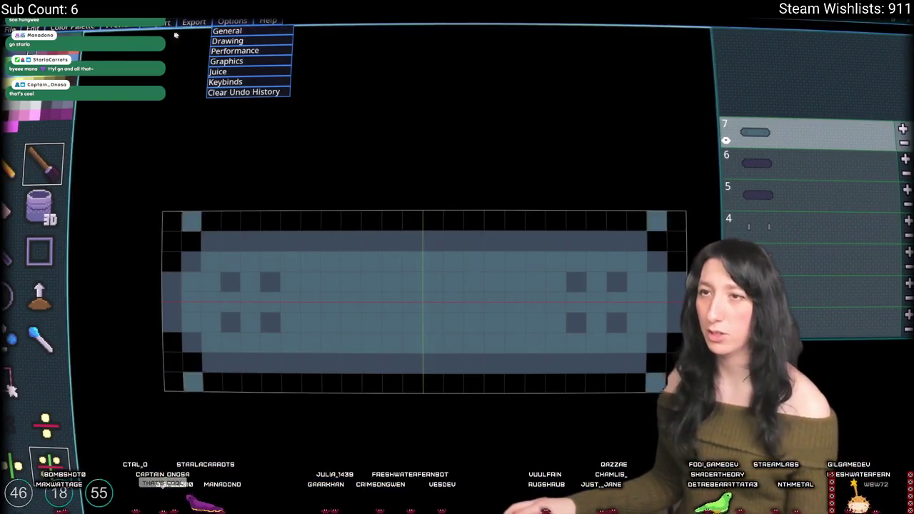
# - Reopen Skateboard.spp from disk, discarding the unsaved changes
pyautogui.moveTo(10, 28)
pyautogui.click(29, 45)
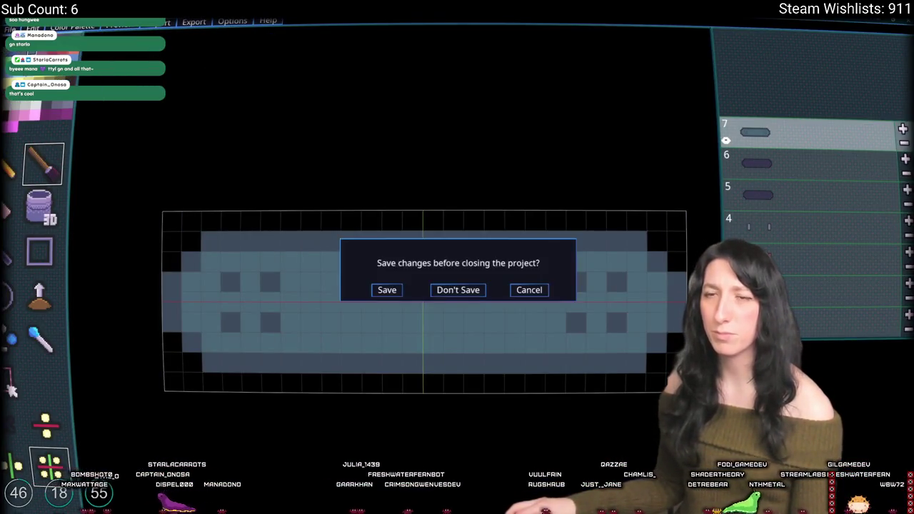
pyautogui.click(453, 290)
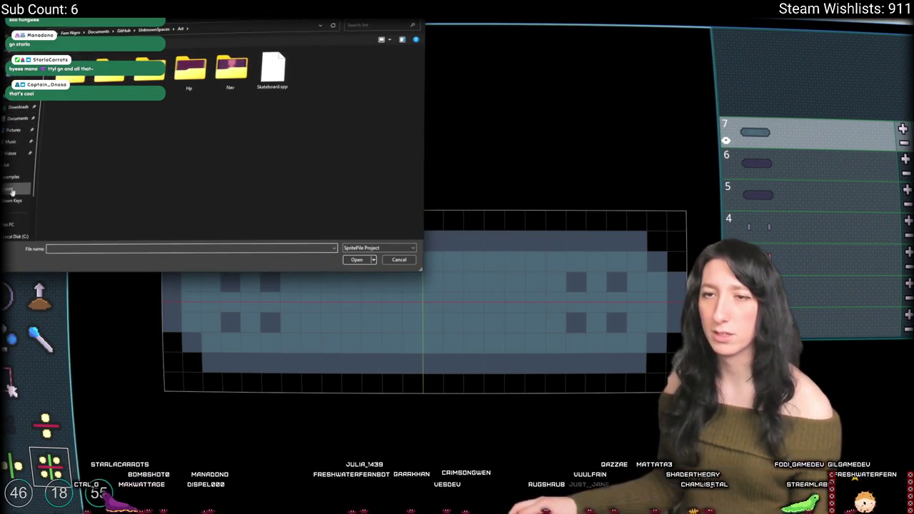
pyautogui.scroll(-2, 13, 196)
pyautogui.press('Escape')
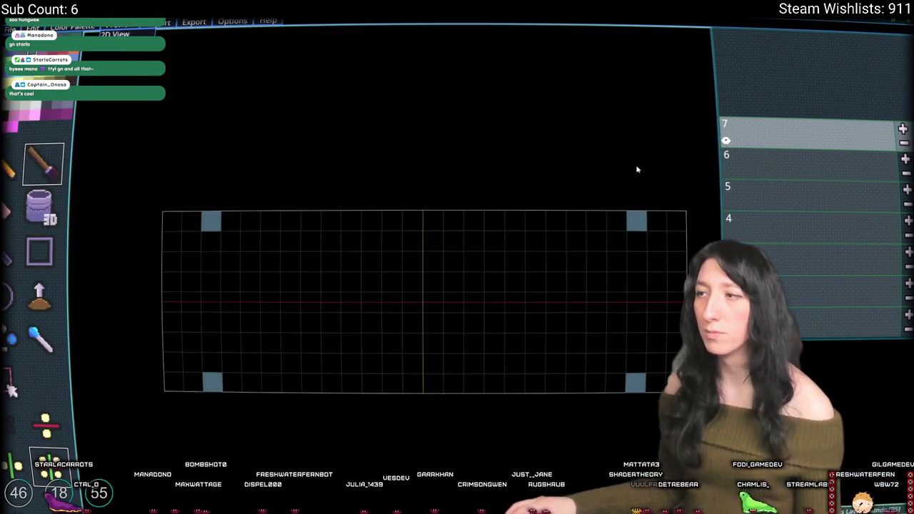
pyautogui.click(33, 29)
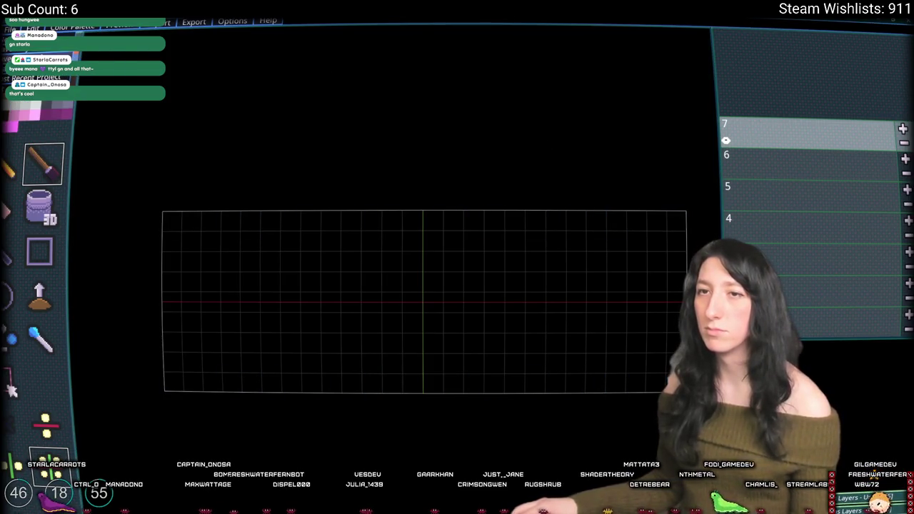
pyautogui.click(32, 64)
pyautogui.click(472, 291)
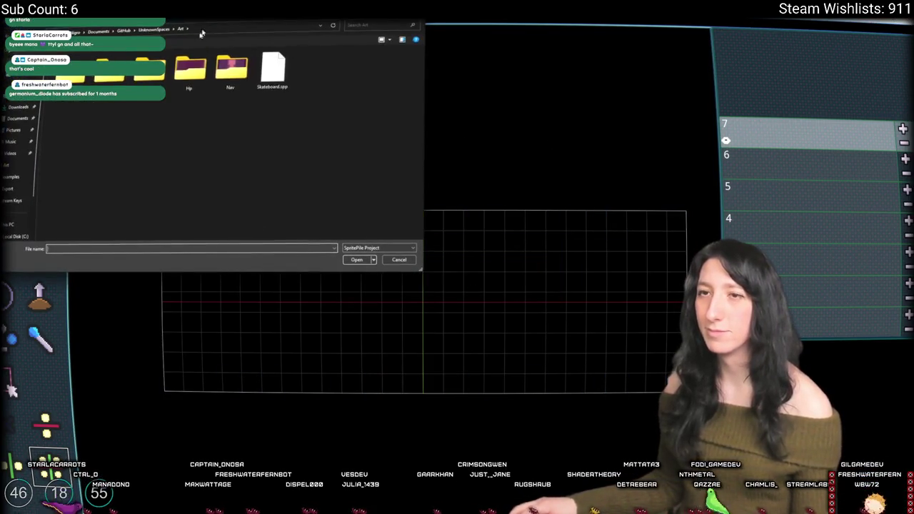
pyautogui.doubleClick(276, 76)
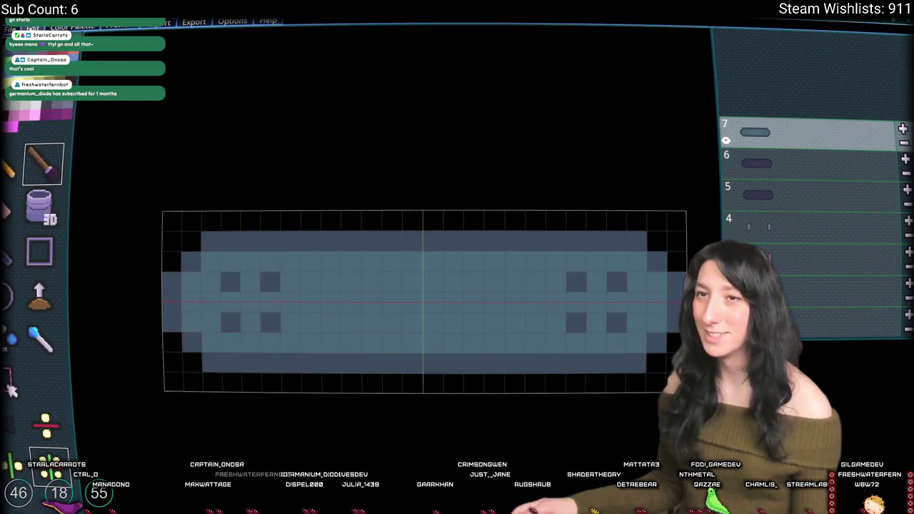
# - Check the canvas size of 26 × 9 × 7 in Resize Canvas and cancel unchanged
pyautogui.click(32, 27)
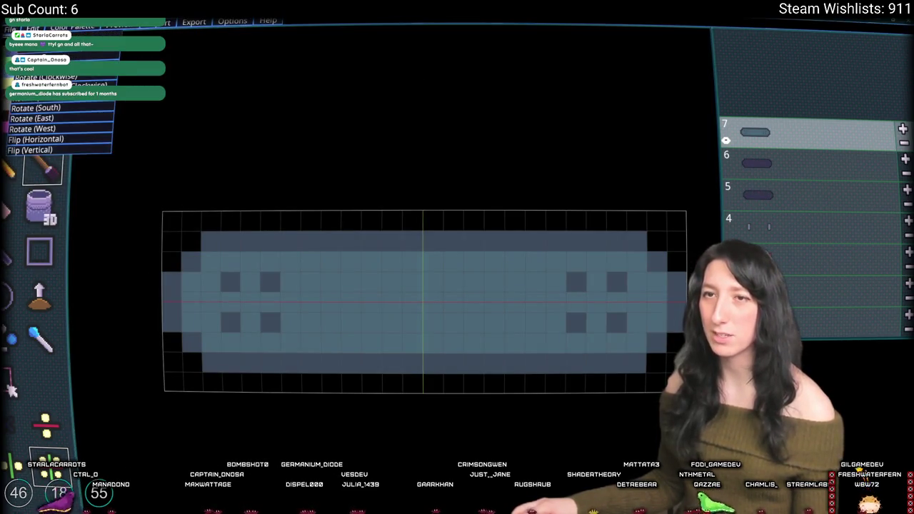
pyautogui.click(64, 146)
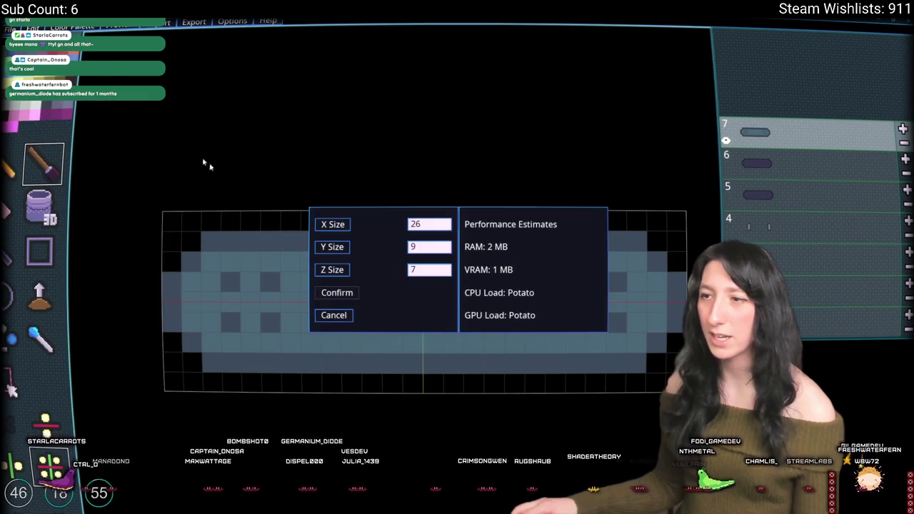
pyautogui.click(341, 317)
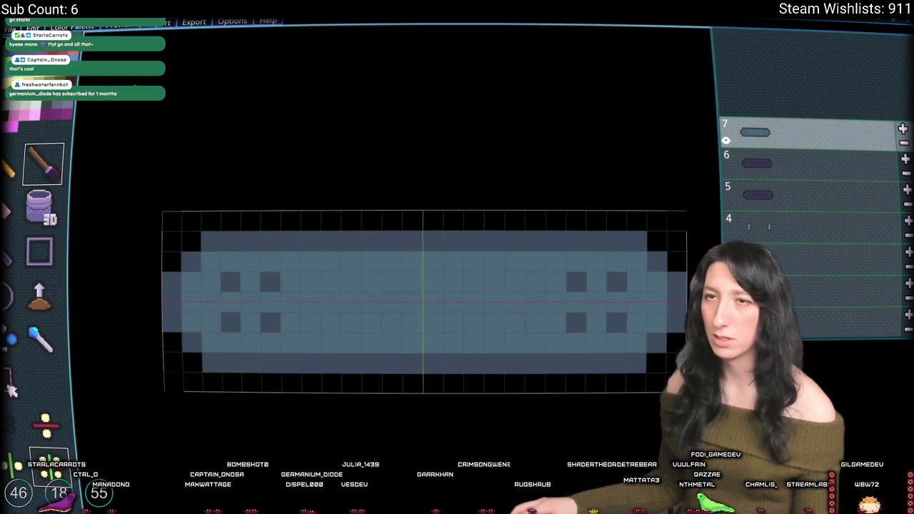
pyautogui.click(32, 27)
pyautogui.click(73, 56)
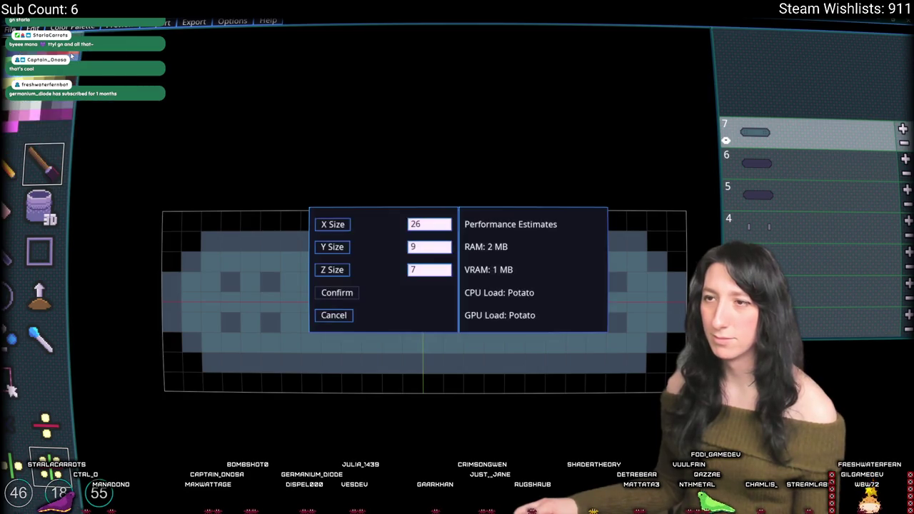
pyautogui.click(342, 320)
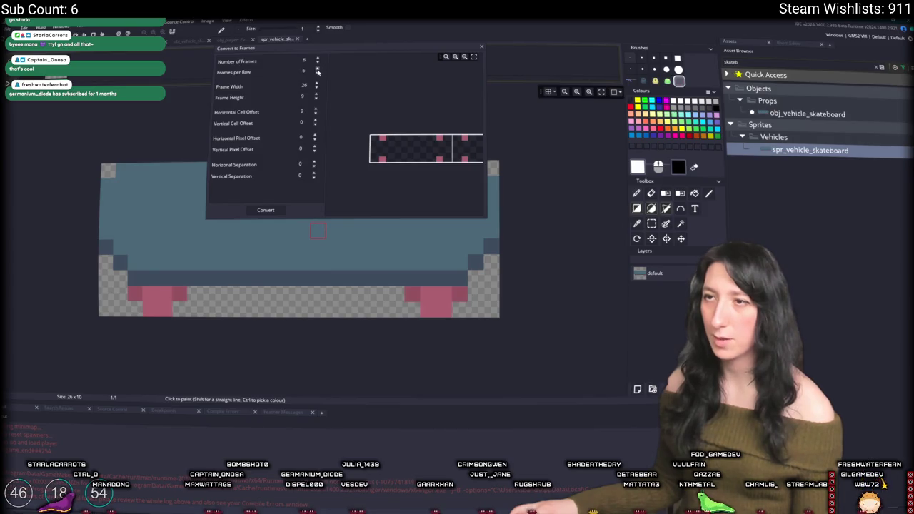
# - Convert the strip into 7 frames of 26×9, replacing the old frames, with origin Middle Centre (13, 4)
pyautogui.click(252, 211)
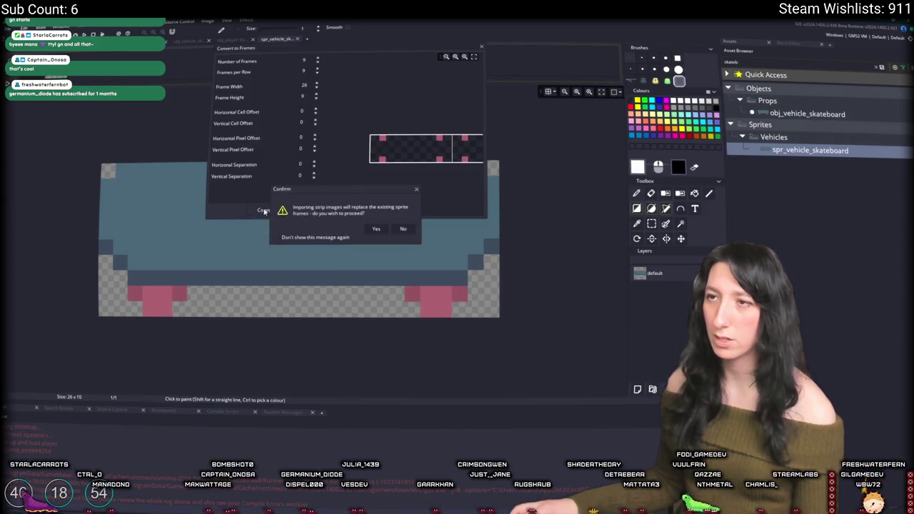
pyautogui.click(376, 230)
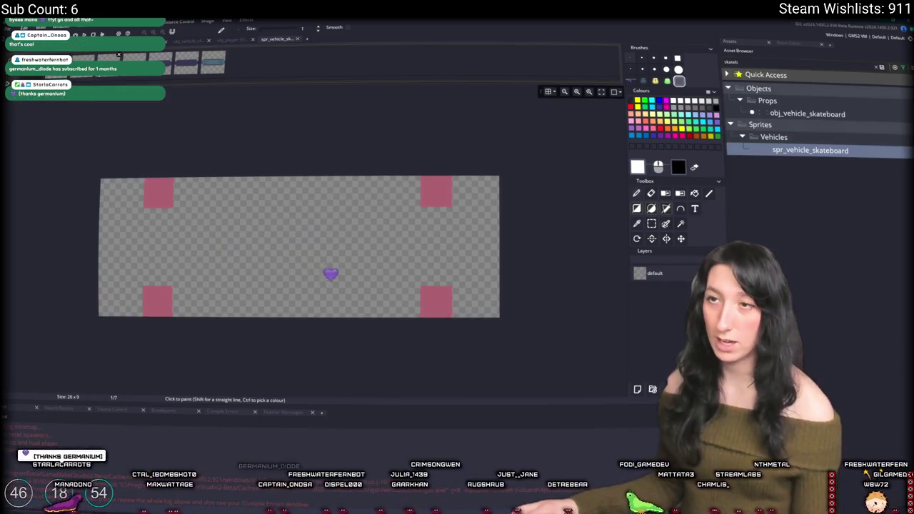
pyautogui.click(275, 41)
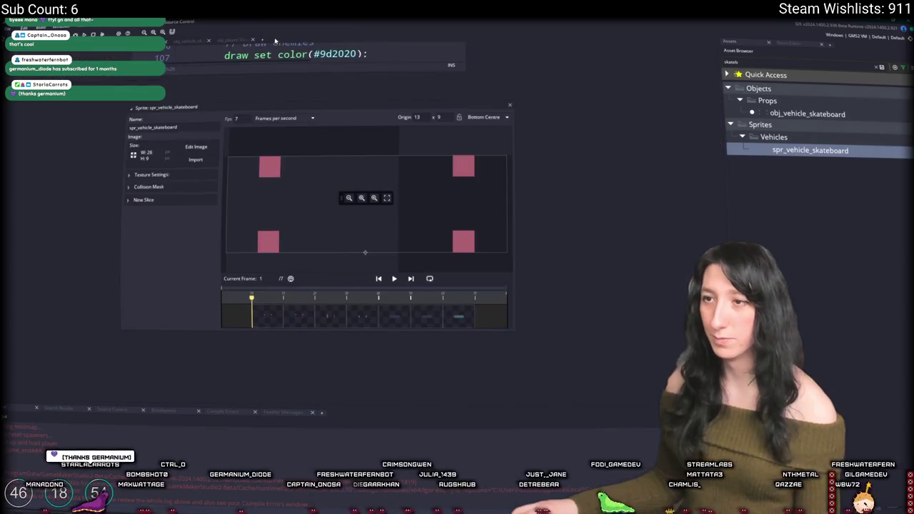
pyautogui.click(486, 118)
pyautogui.click(477, 158)
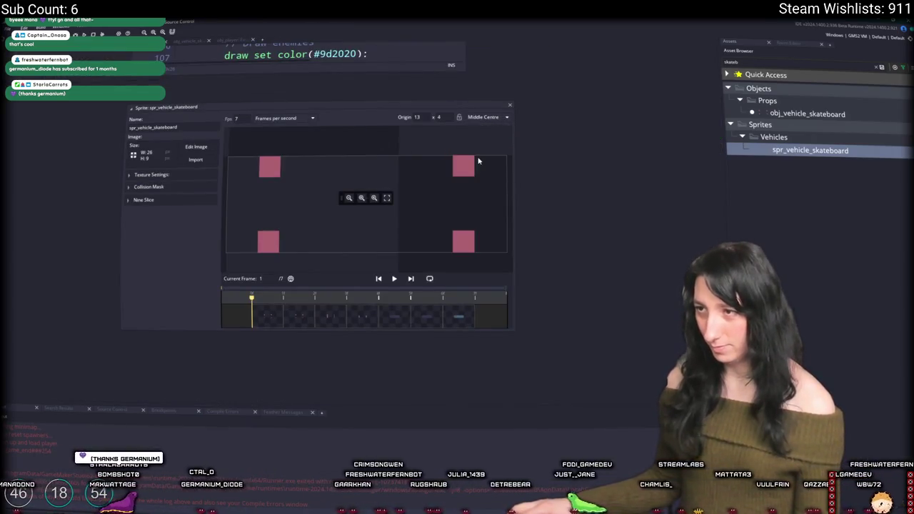
pyautogui.hotkey('alt', 'Tab')
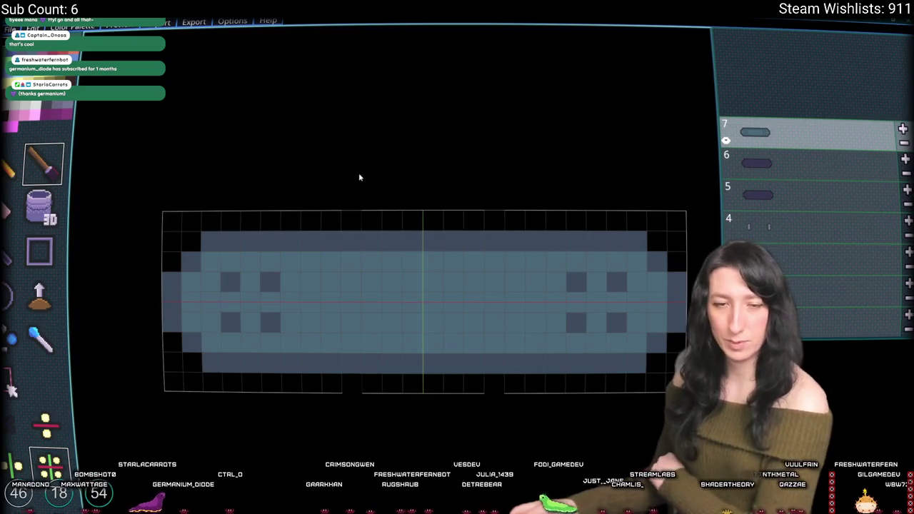
# - Adjust the board's notch cells, then discard the skateboard project and cancel opening a file
pyautogui.click(313, 247)
pyautogui.rightClick(322, 242)
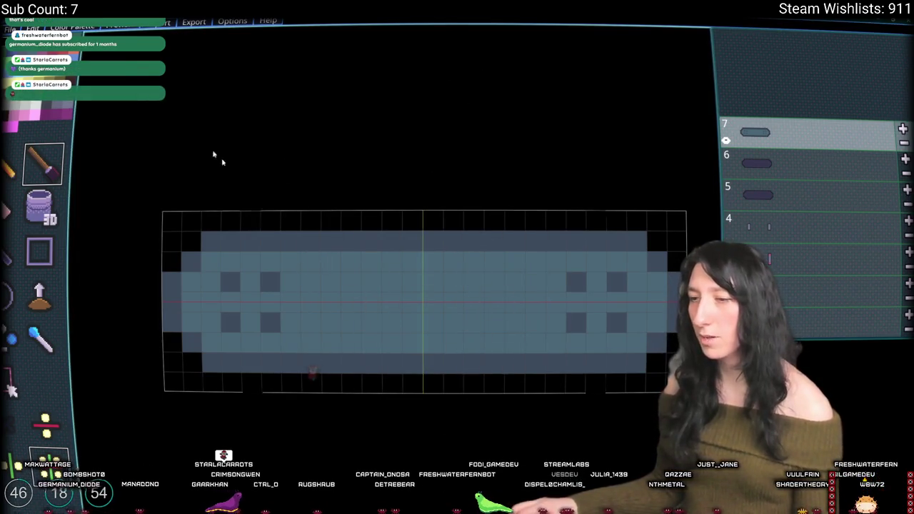
pyautogui.click(10, 29)
pyautogui.click(29, 47)
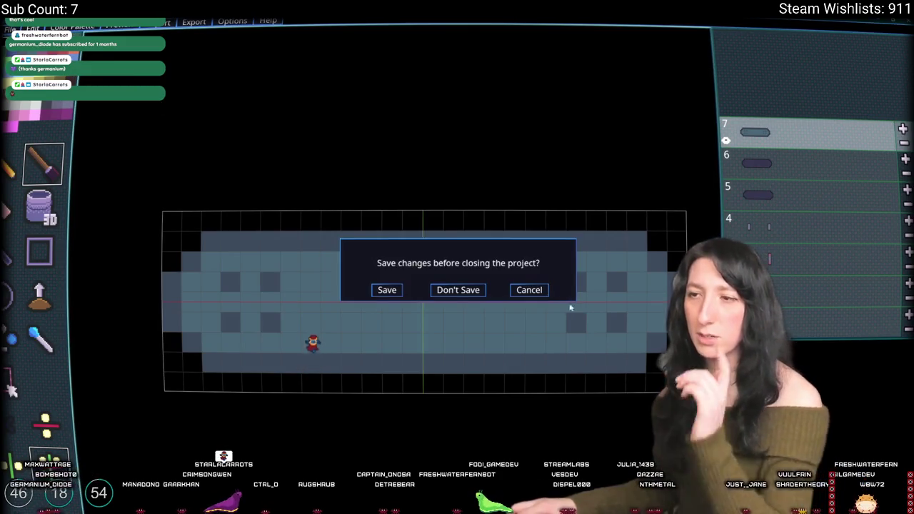
pyautogui.click(457, 290)
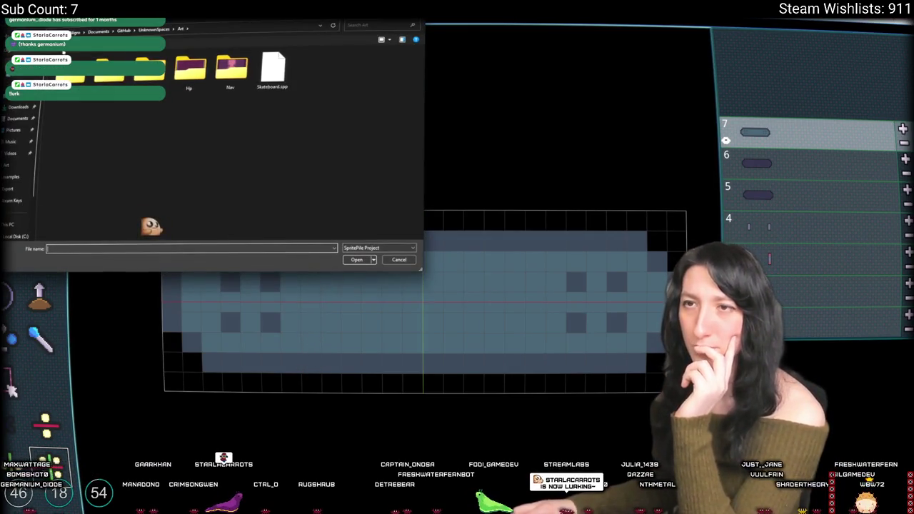
pyautogui.click(122, 31)
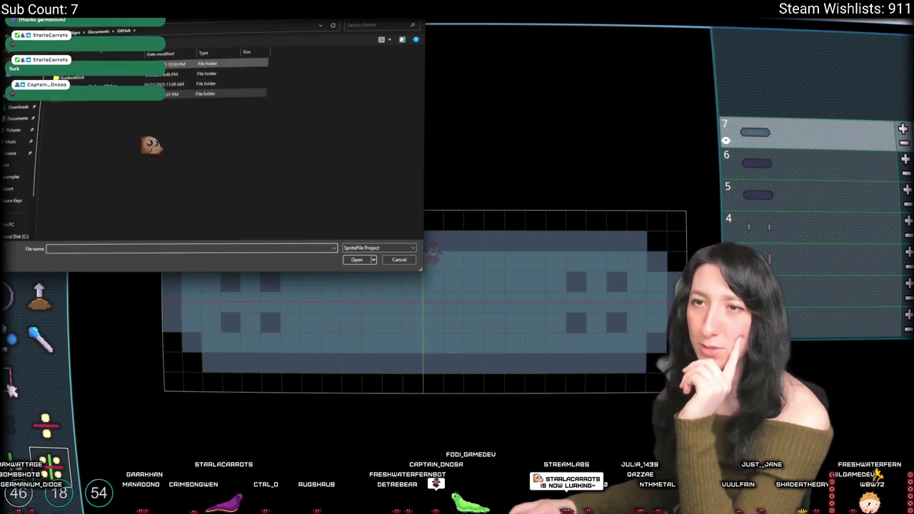
pyautogui.scroll(-2, 17, 180)
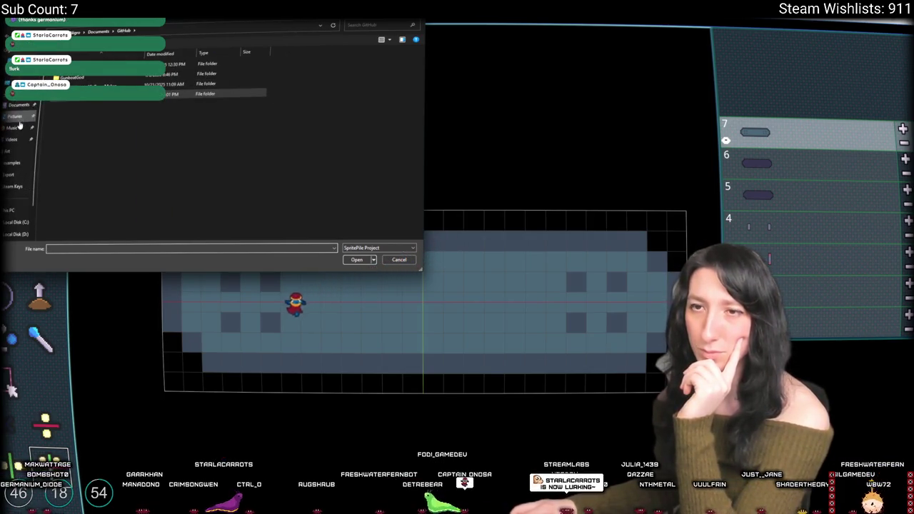
pyautogui.press('Escape')
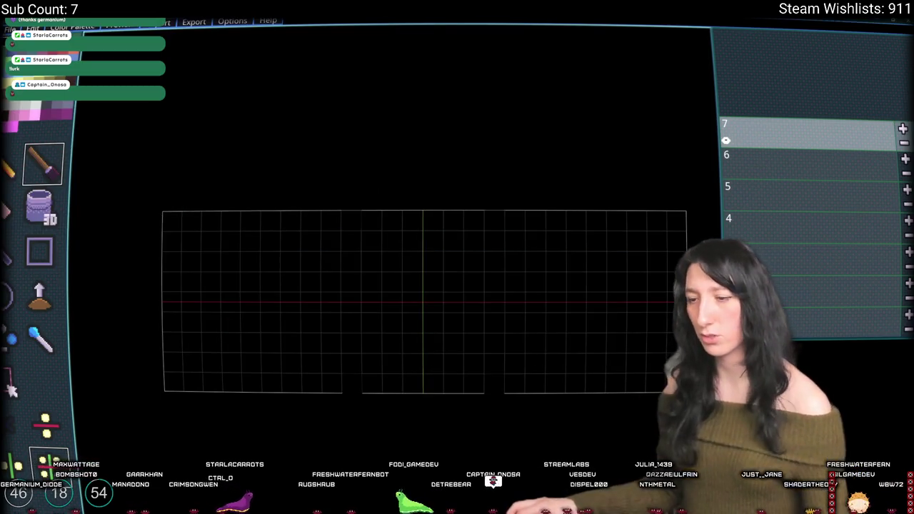
# - Locate SpritePile 2's install folder via Steam's Browse local files and copy its path
pyautogui.press('super')
pyautogui.write('steam')
pyautogui.click(363, 328)
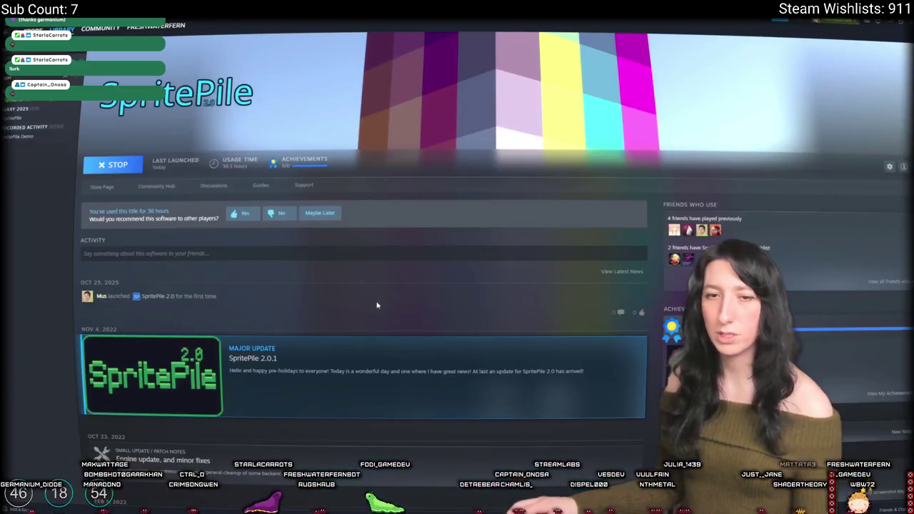
pyautogui.rightClick(60, 101)
pyautogui.moveTo(71, 142)
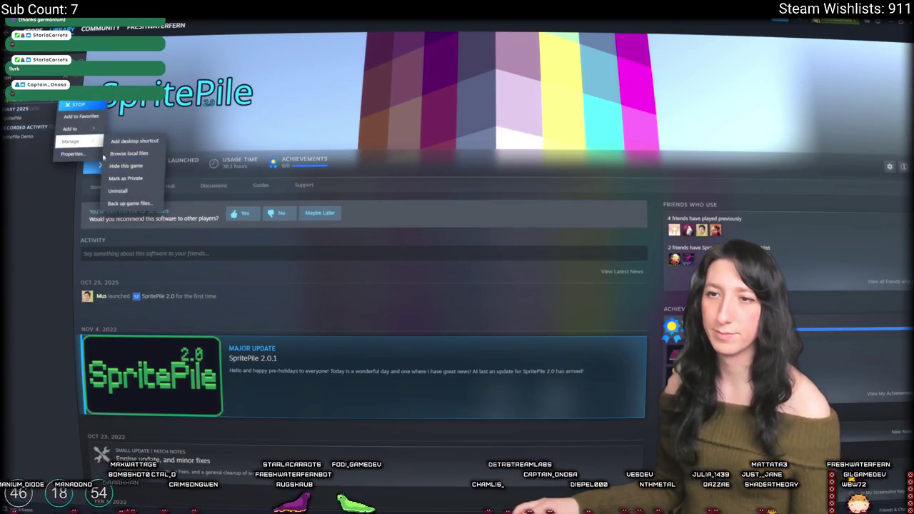
pyautogui.click(121, 153)
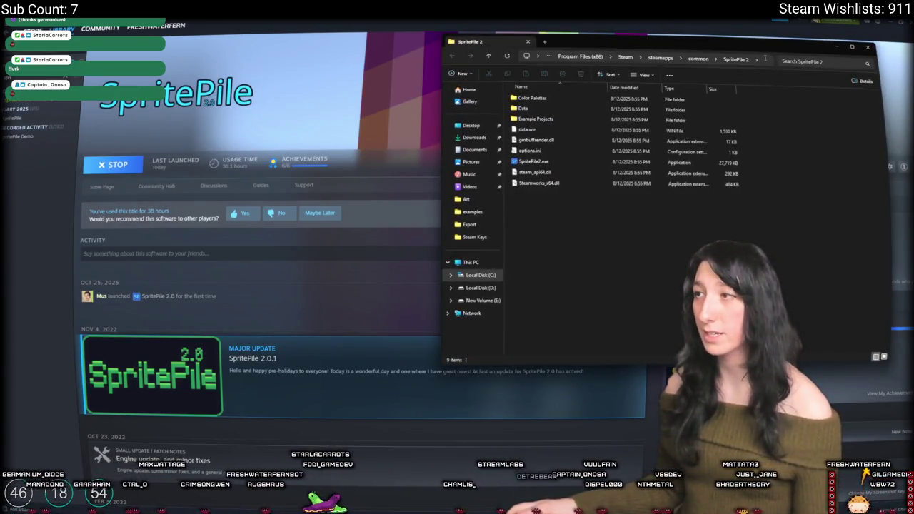
pyautogui.click(643, 58)
pyautogui.hotkey('alt', 'Tab')
pyautogui.hotkey('alt', 'Tab')
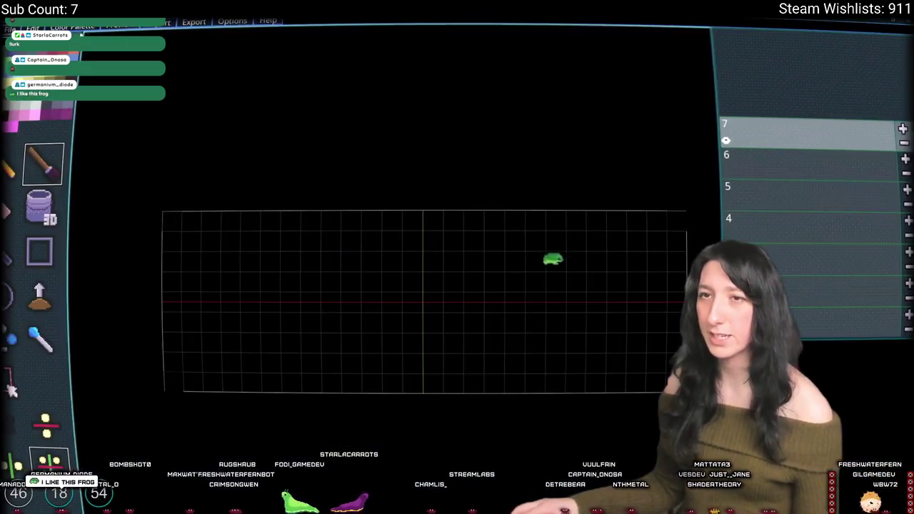
# - Open an .spp example from SpritePile 2's Example Projects folder, discarding current changes
pyautogui.click(43, 61)
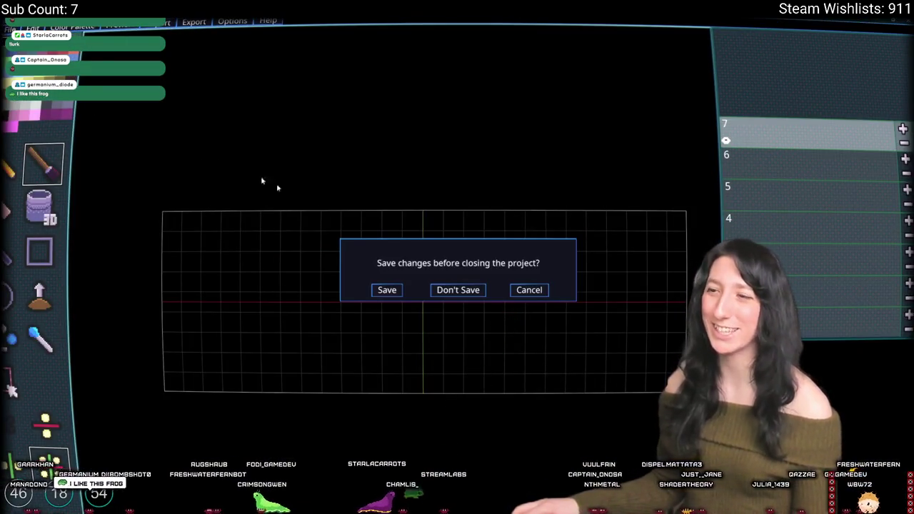
pyautogui.click(464, 290)
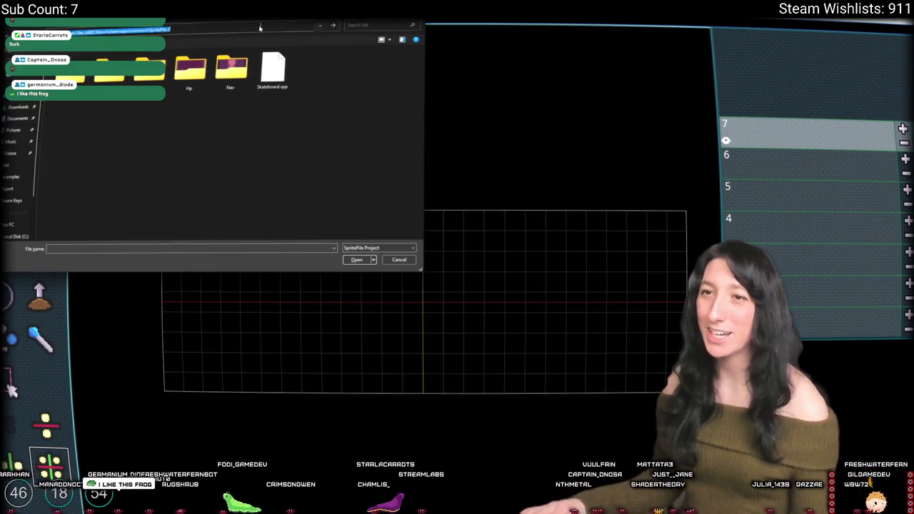
pyautogui.press('Return')
pyautogui.doubleClick(148, 81)
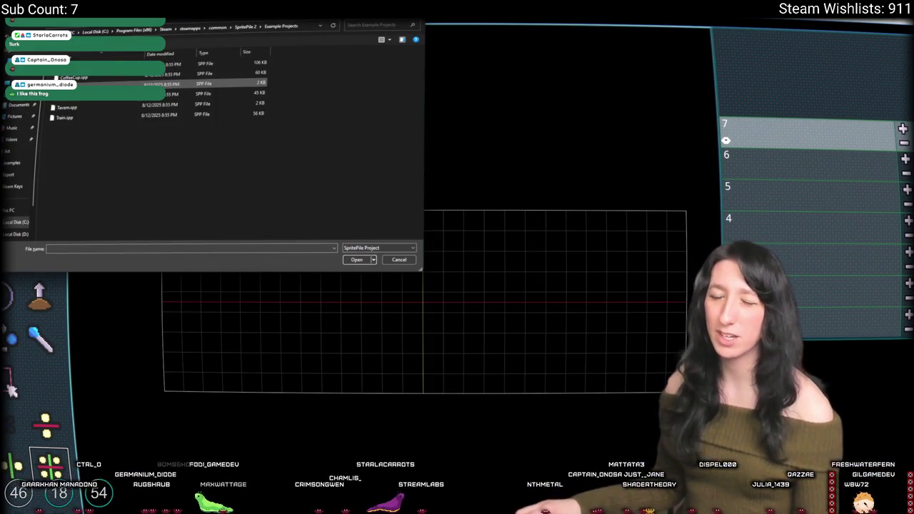
pyautogui.doubleClick(98, 111)
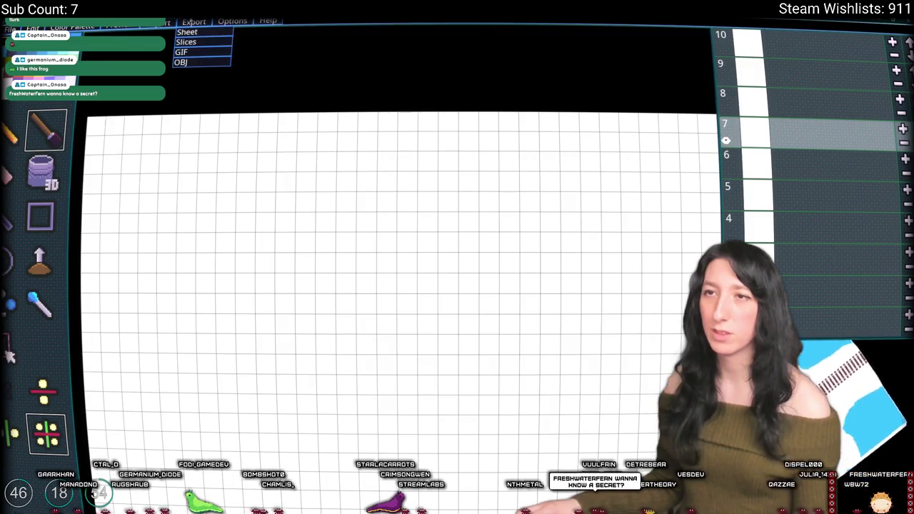
# - Check the example project's render settings and view it in full-screen 3D preview
pyautogui.click(204, 43)
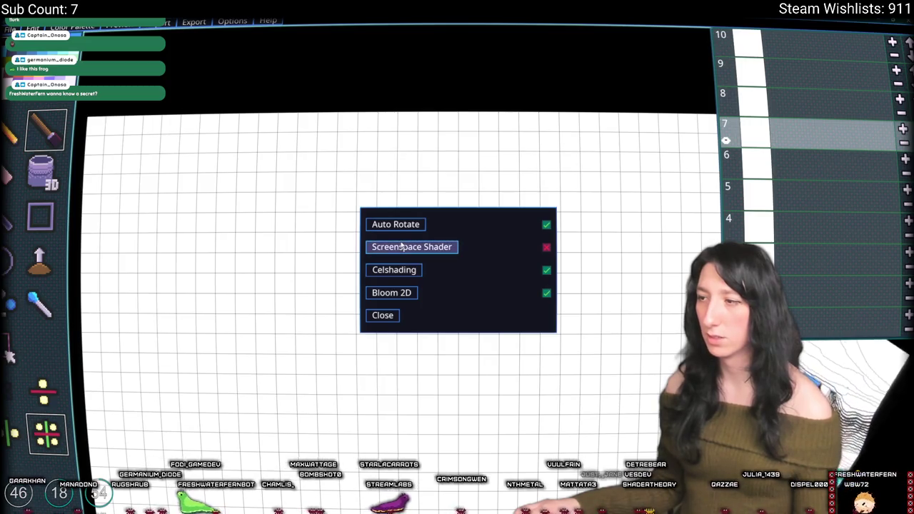
pyautogui.click(391, 316)
pyautogui.click(126, 27)
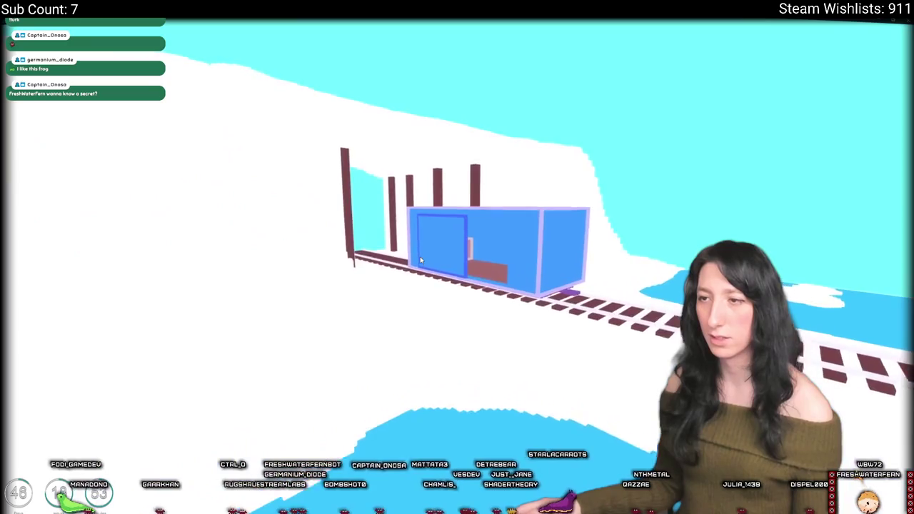
pyautogui.click(420, 257)
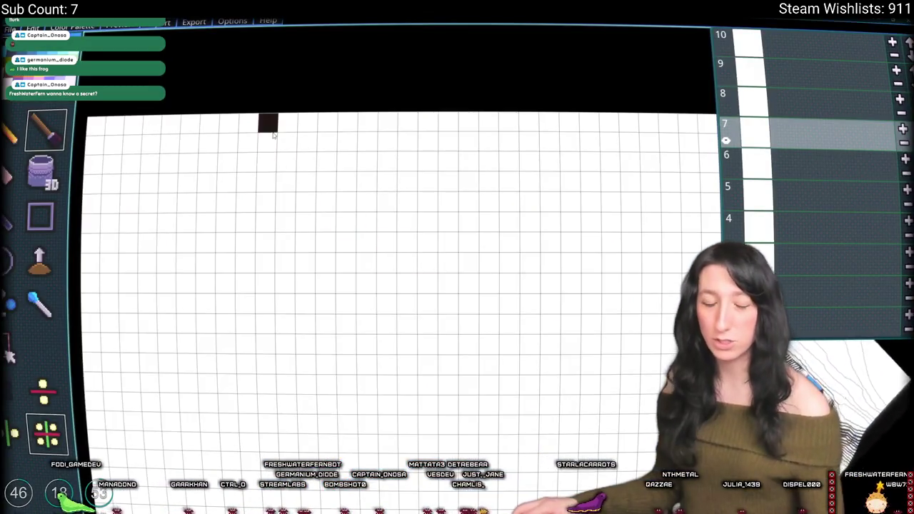
# - Review the Graphics options without changes and switch to the 3D scene view
pyautogui.click(232, 22)
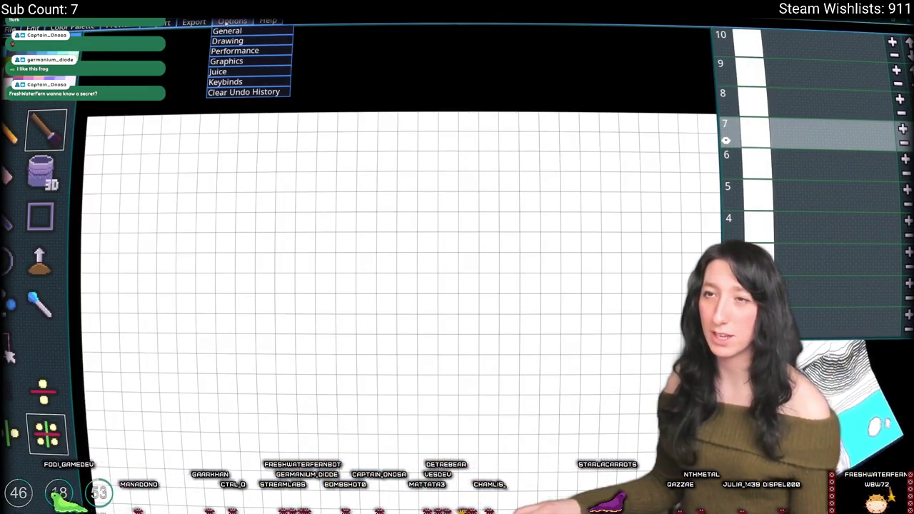
pyautogui.click(222, 63)
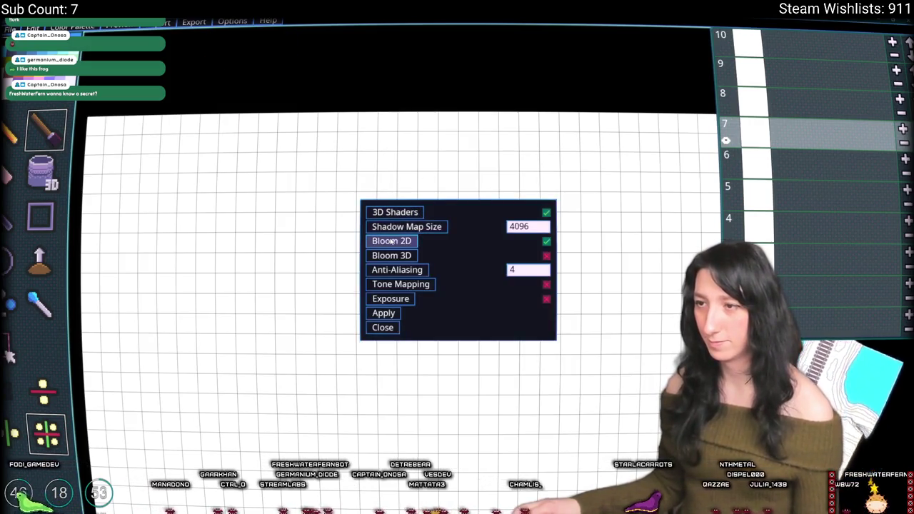
pyautogui.click(381, 327)
pyautogui.press('Tab')
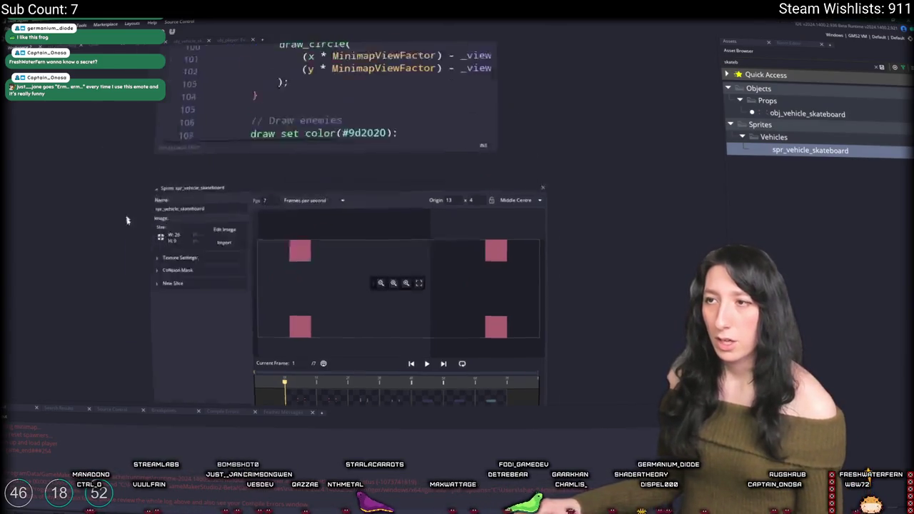
# - Find 'skate' in the Ctrl+T asset search and open obj_vehicle_skateboard
pyautogui.hotkey('ctrl', 't')
pyautogui.write('skatebo')
pyautogui.press('Return')
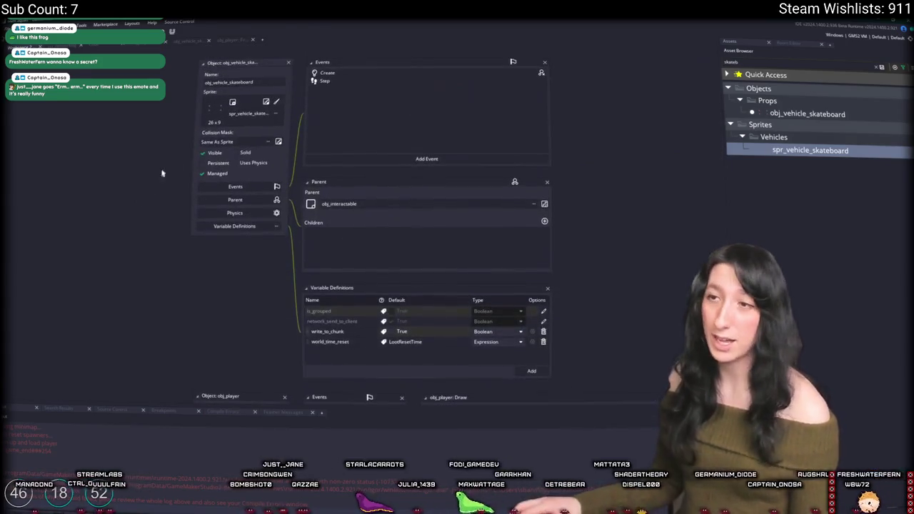
# - Add a Draw event to obj_vehicle_skateboard with image_index = 0; as its first line, checking the sprite's frames
pyautogui.click(388, 177)
pyautogui.moveTo(403, 226)
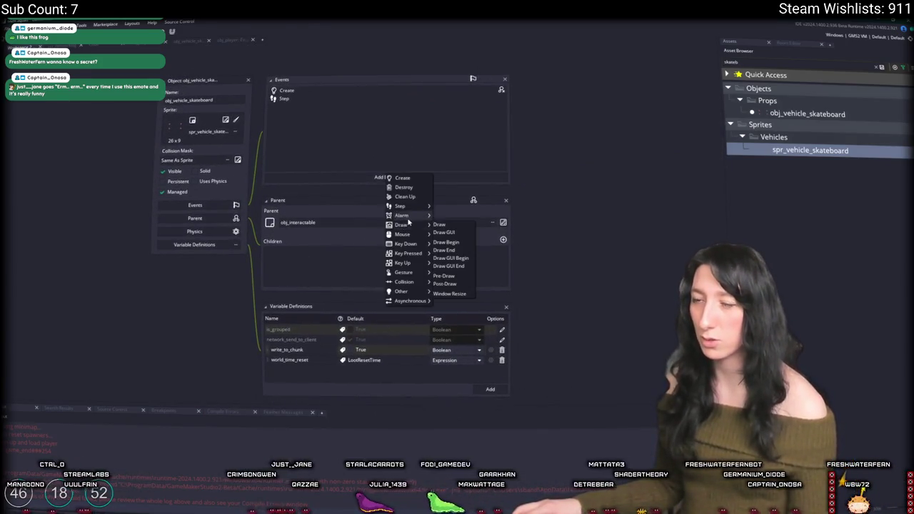
pyautogui.click(450, 225)
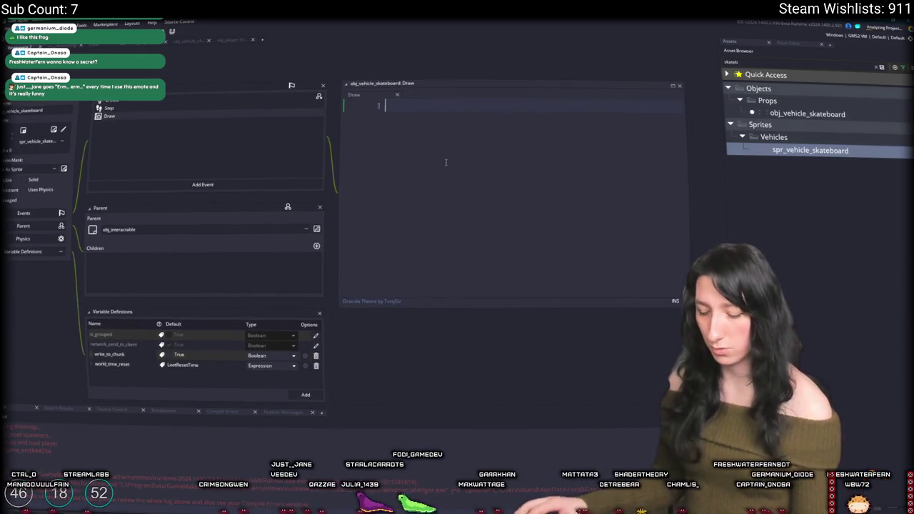
pyautogui.write('var _image_index')
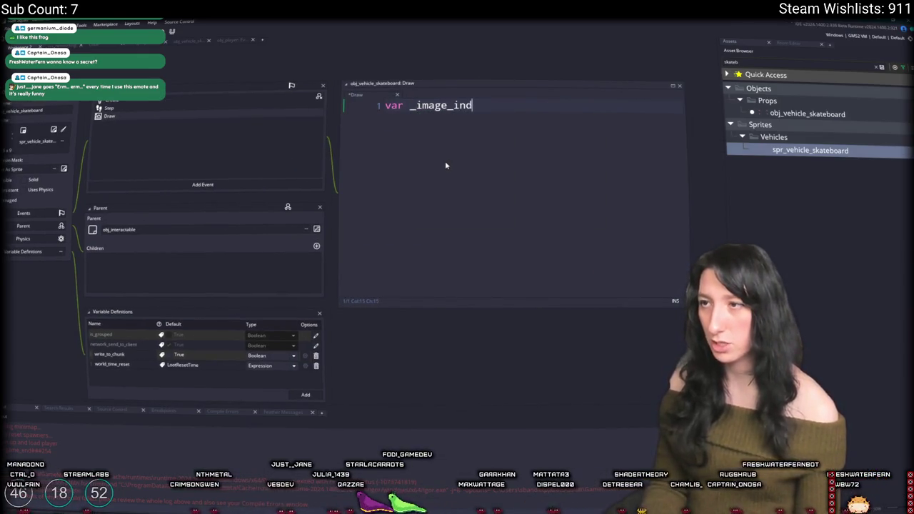
pyautogui.write(' = 0;o')
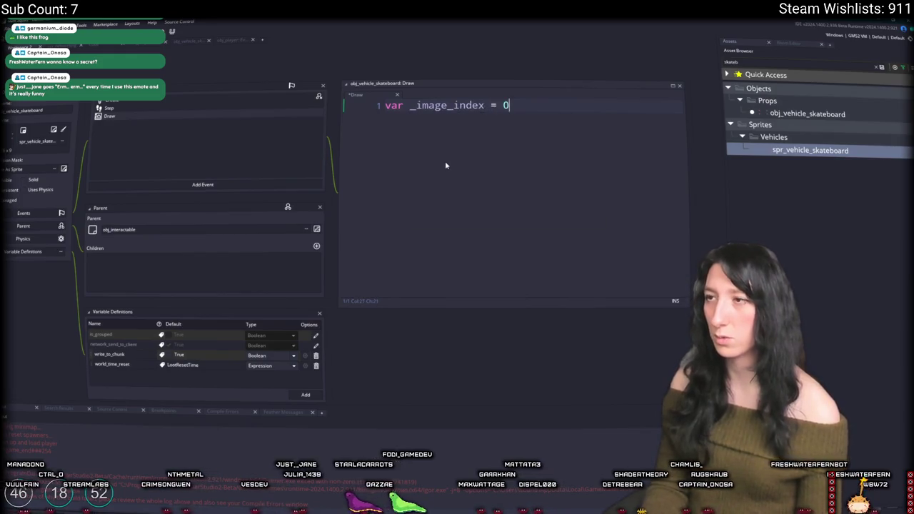
pyautogui.hotkey('ctrl', 'a')
pyautogui.write('image_index = 0;')
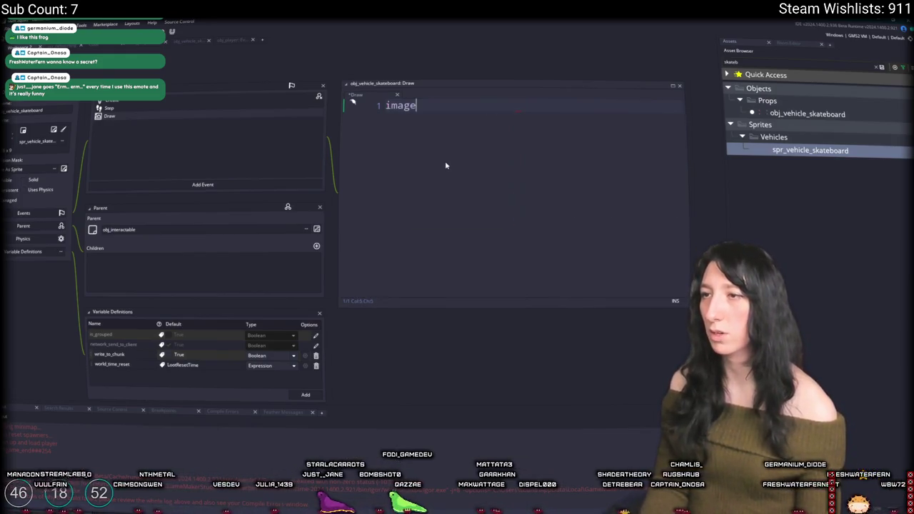
pyautogui.press('Return')
pyautogui.write('image')
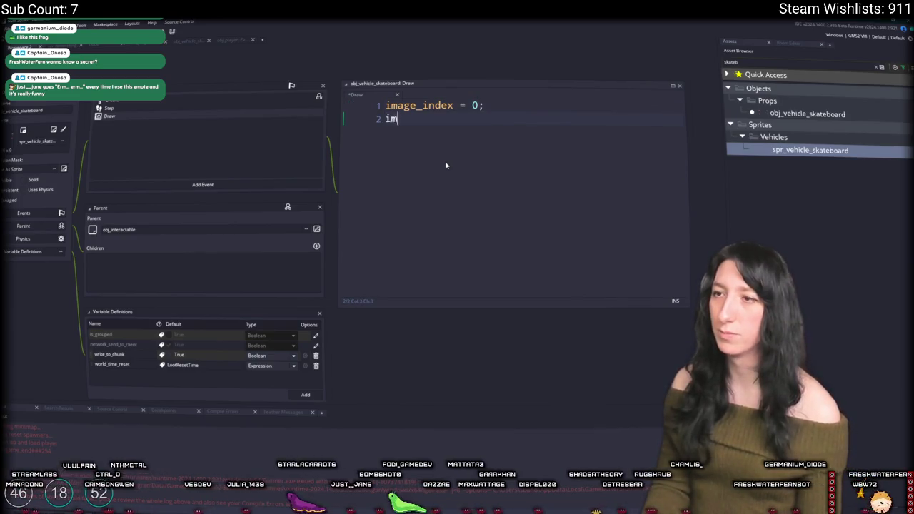
pyautogui.press('BackSpace')
pyautogui.press('BackSpace')
pyautogui.press('BackSpace')
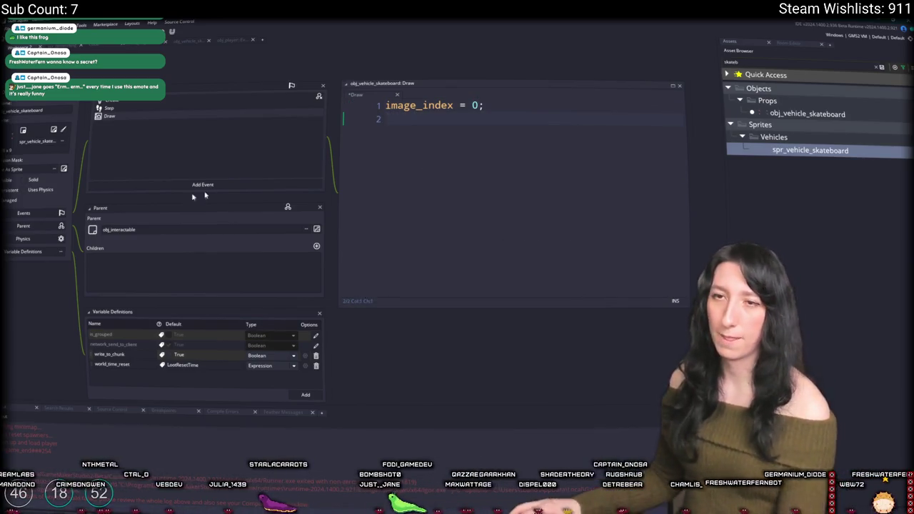
pyautogui.press('BackSpace')
pyautogui.doubleClick(810, 150)
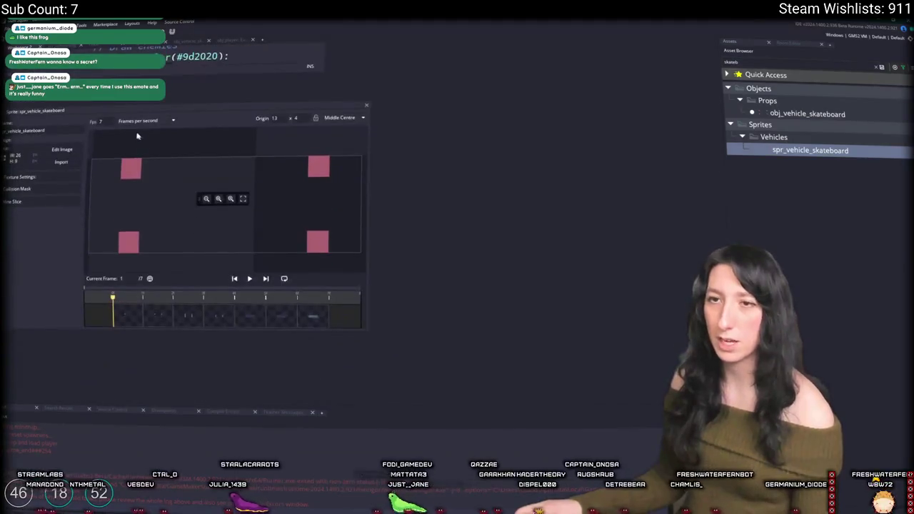
pyautogui.hotkey('ctrl', 'w')
pyautogui.write('for ( var _i = 0;')
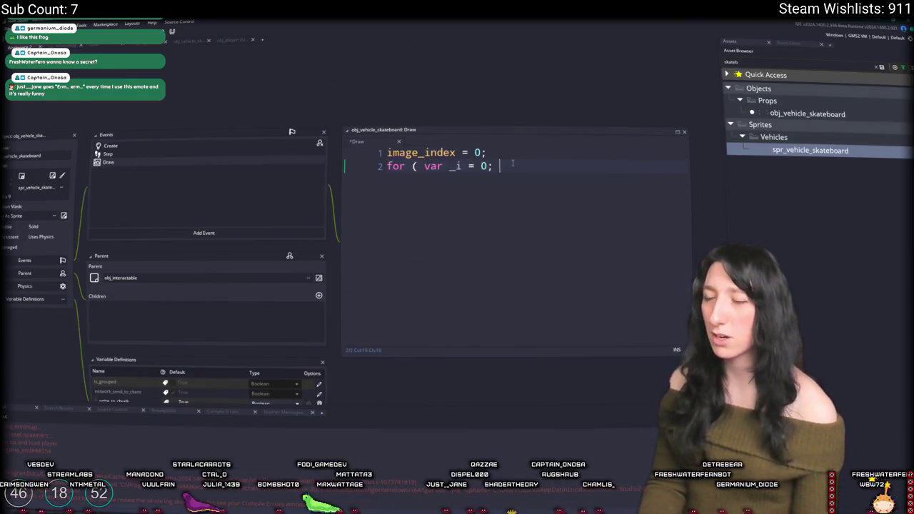
# - Finish the loop header as _i < image_number; ++_i, with draw_self() inside the body
pyautogui.write('_i < spri')
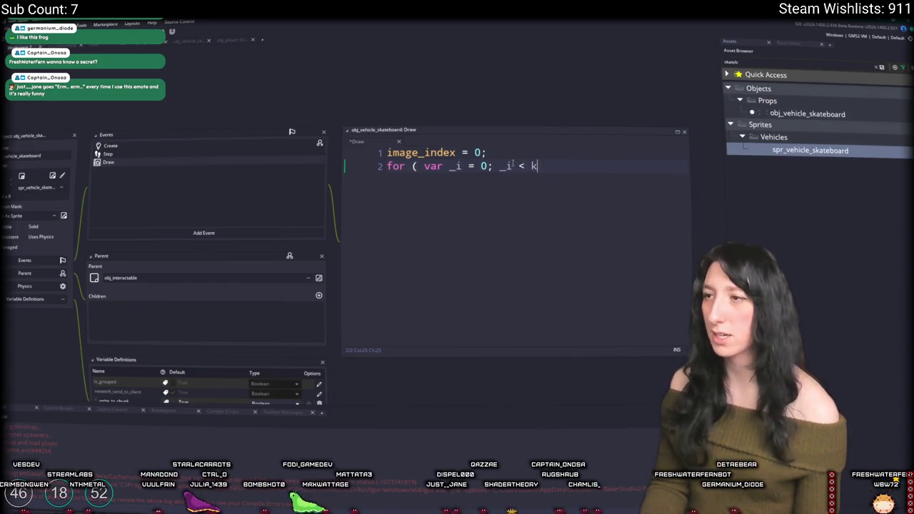
pyautogui.write('te_get_number(')
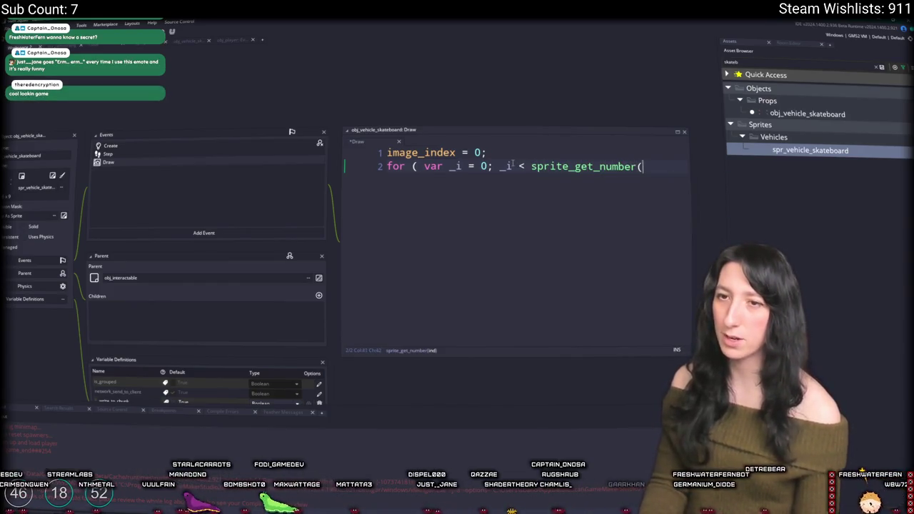
pyautogui.write('spro')
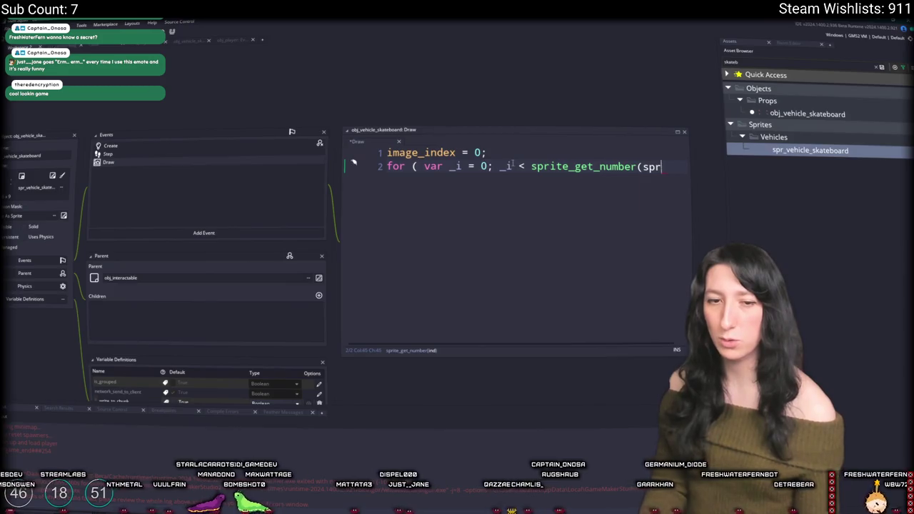
pyautogui.press('BackSpace')
pyautogui.press('BackSpace')
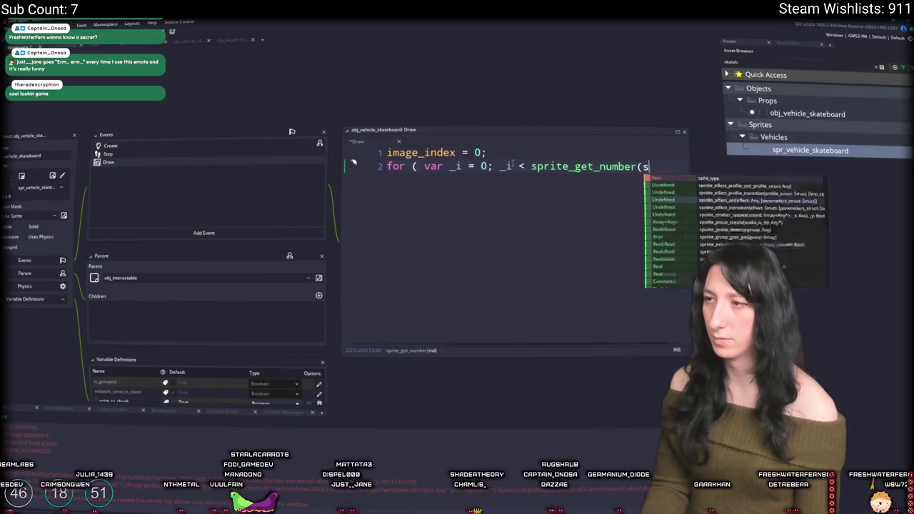
pyautogui.press('BackSpace')
pyautogui.press('BackSpace')
pyautogui.press('BackSpace')
pyautogui.write('prite_num')
pyautogui.press('BackSpace')
pyautogui.press('BackSpace')
pyautogui.press('BackSpace')
pyautogui.write('l')
pyautogui.press('BackSpace')
pyautogui.write('c')
pyautogui.press('BackSpace')
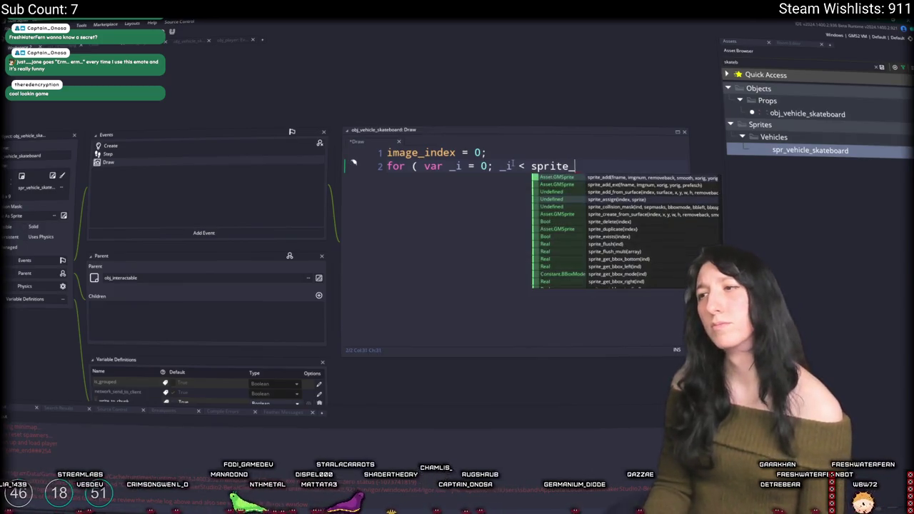
pyautogui.write('nu')
pyautogui.press('BackSpace')
pyautogui.write('ge')
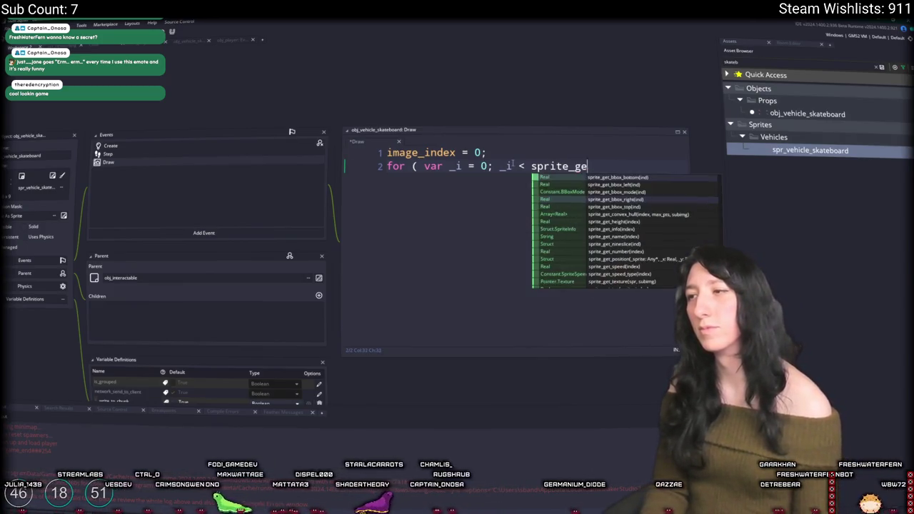
pyautogui.press('BackSpace')
pyautogui.press('BackSpace')
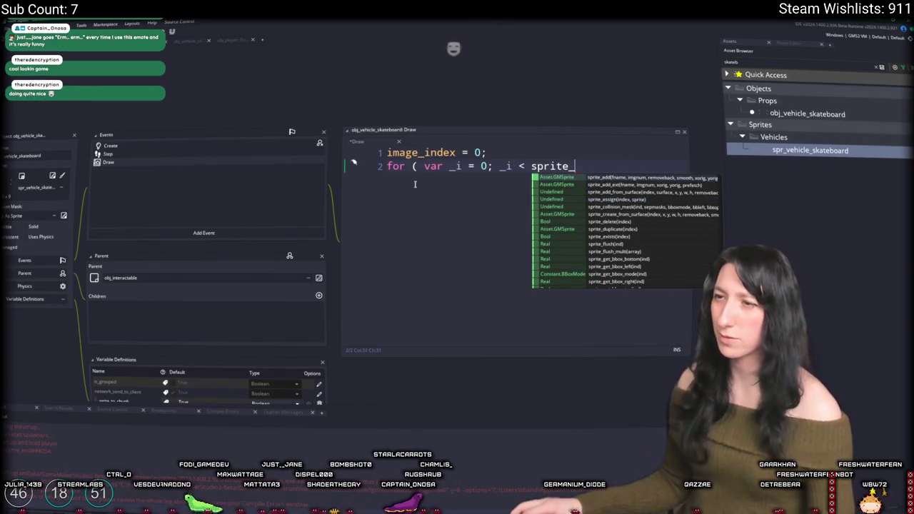
pyautogui.press('BackSpace')
pyautogui.press('BackSpace')
pyautogui.press('BackSpace')
pyautogui.write('ima')
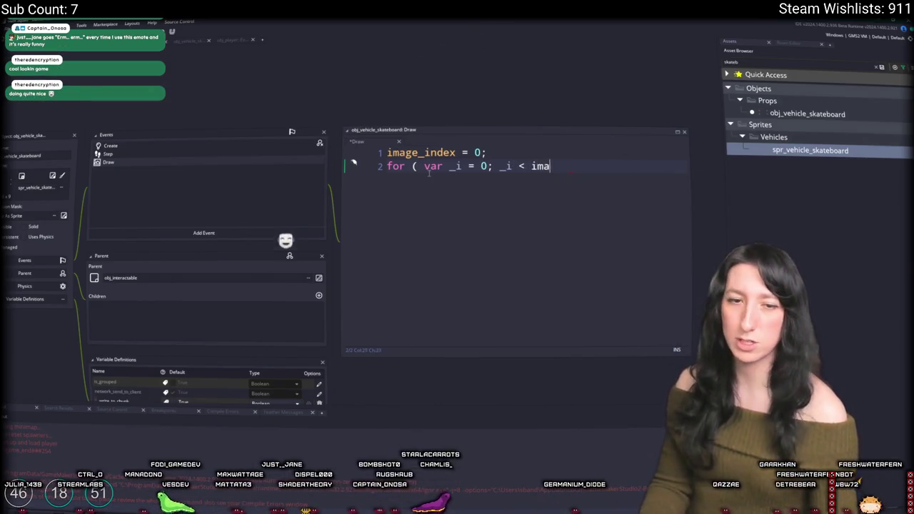
pyautogui.write('ge_number; ++ _i; ) {     dr')
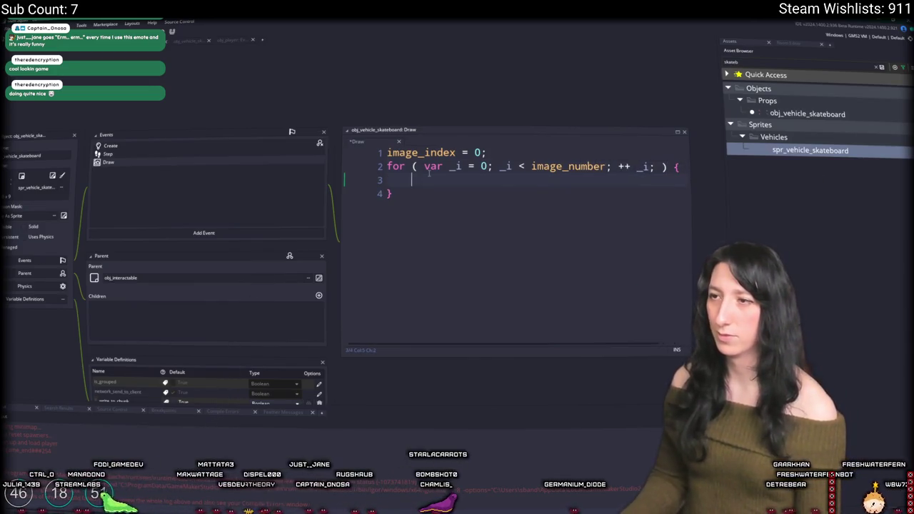
pyautogui.write('aw_self();')
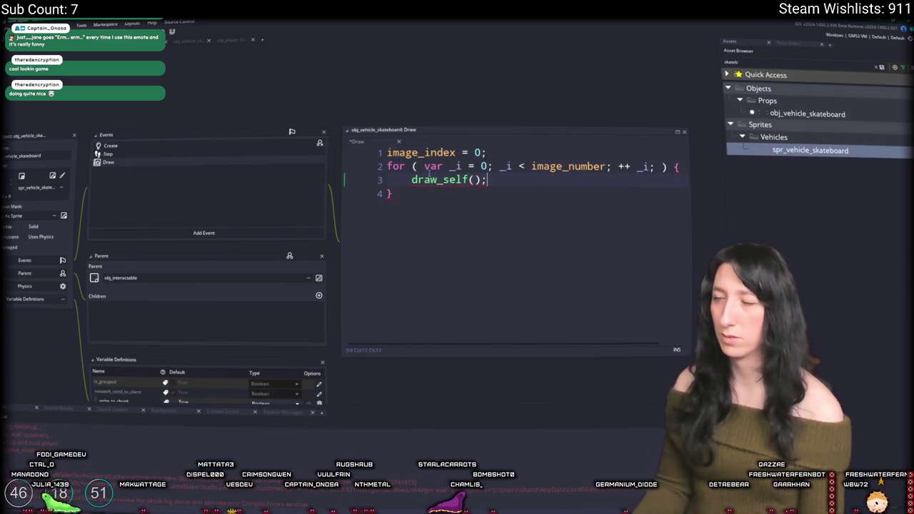
# - After the loop's closing brace, add a line restoring y by image_number
pyautogui.click(518, 154)
pyautogui.press('Return')
pyautogui.write('y')
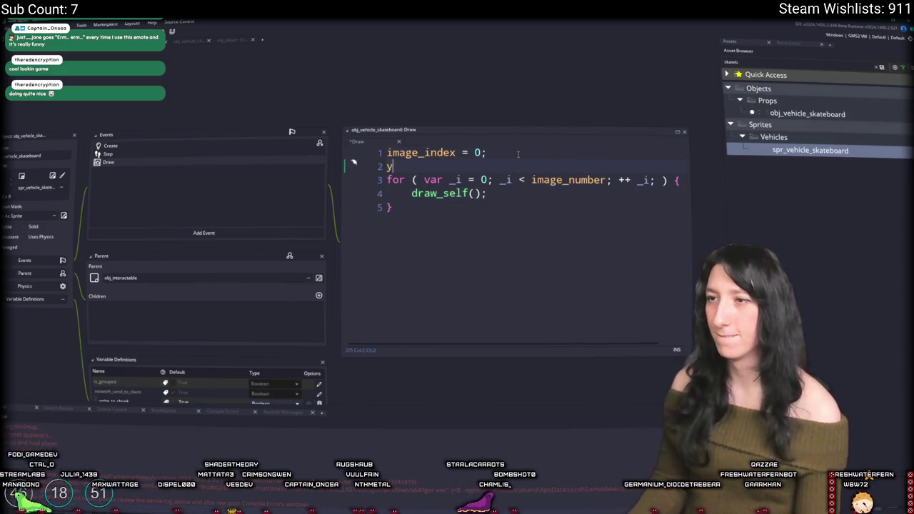
pyautogui.press('BackSpace')
pyautogui.press('BackSpace')
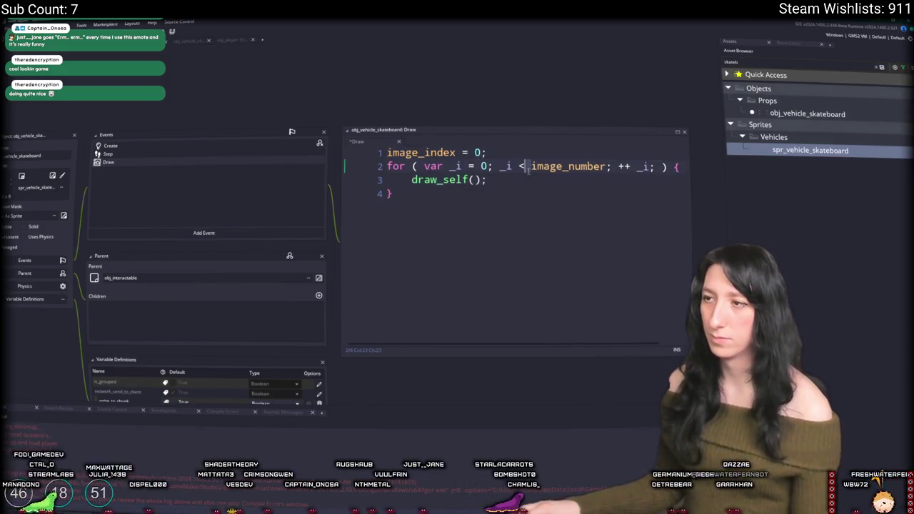
pyautogui.click(526, 224)
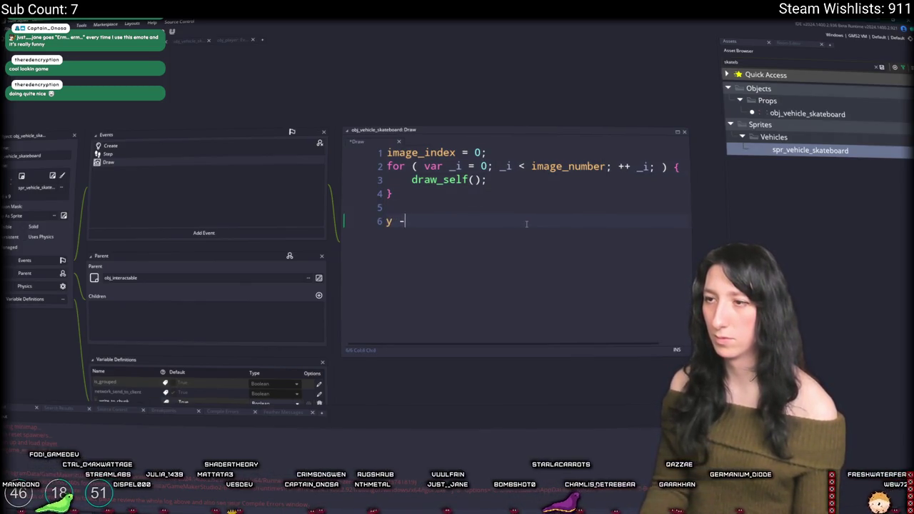
pyautogui.write('image_number;')
pyautogui.click(530, 167)
pyautogui.click(498, 221)
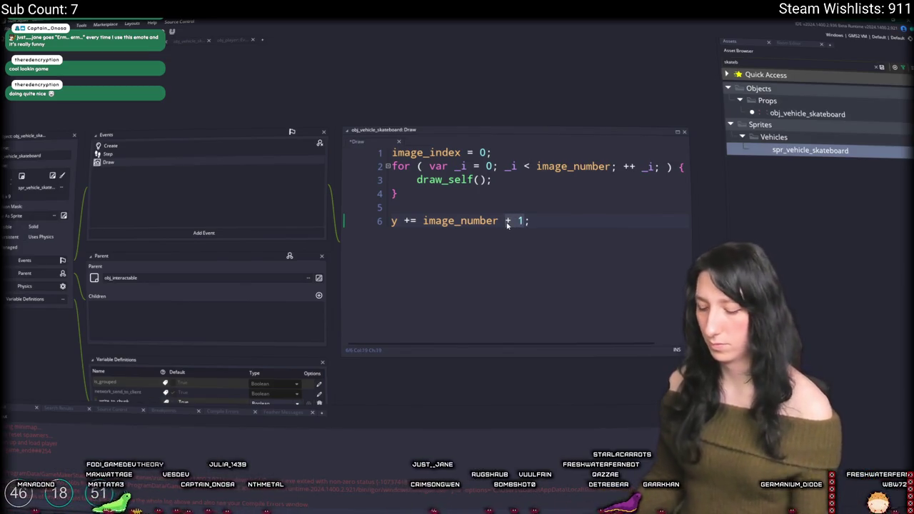
pyautogui.write('-')
# - Add image_index increment and y decrement lines after draw_self() inside the loop
pyautogui.click(541, 166)
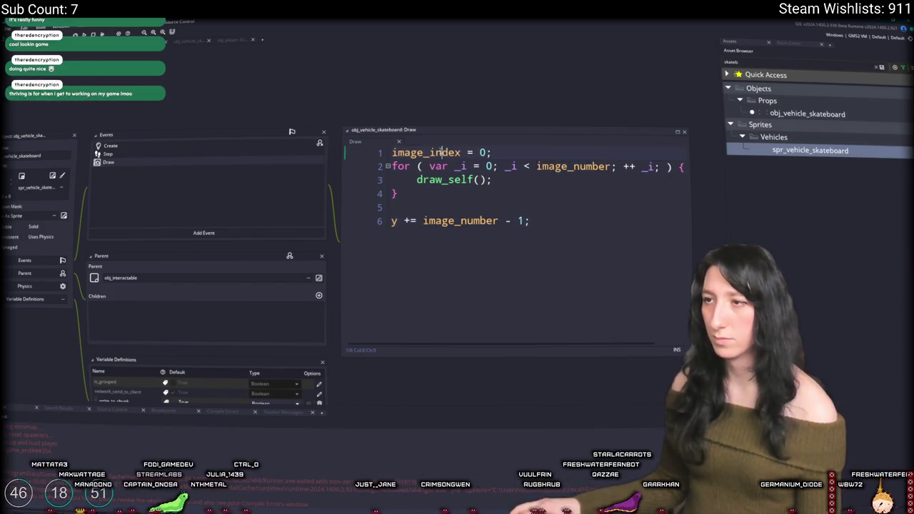
pyautogui.click(507, 180)
pyautogui.press('Return')
pyautogui.write('image_index ++;')
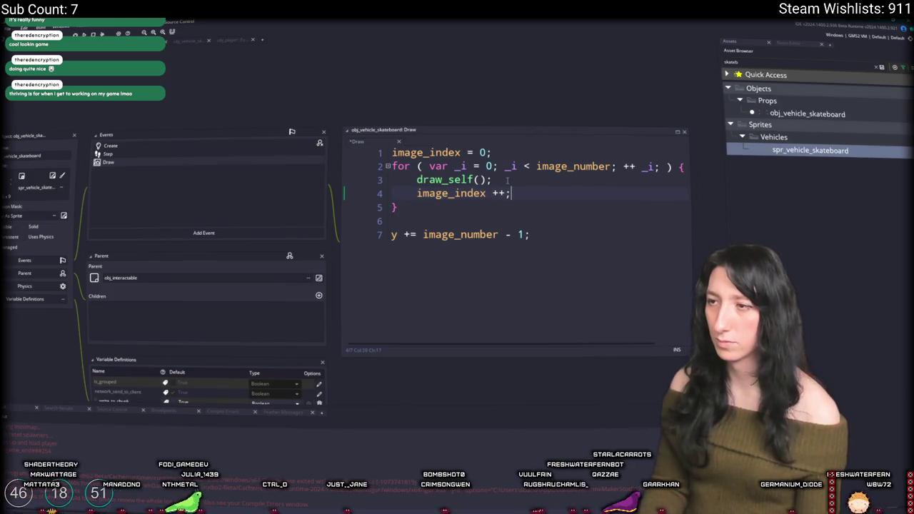
pyautogui.press('Return')
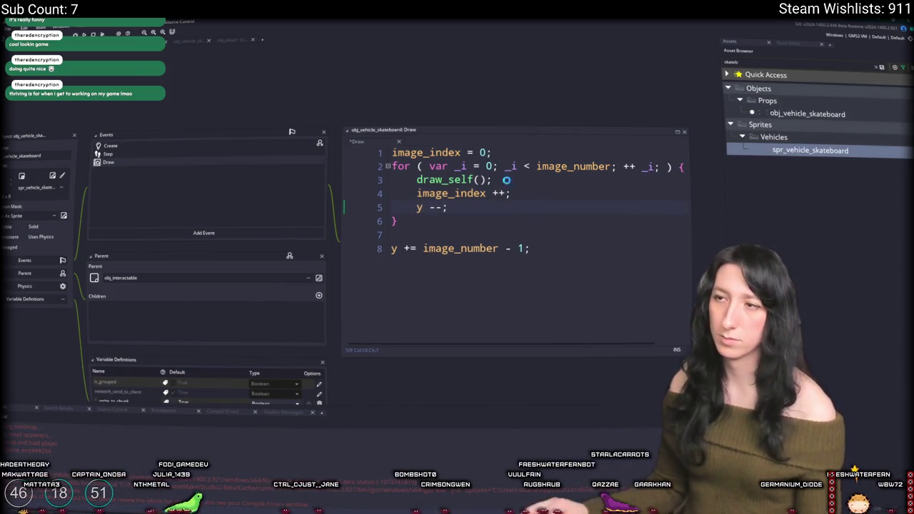
pyautogui.write('y --;')
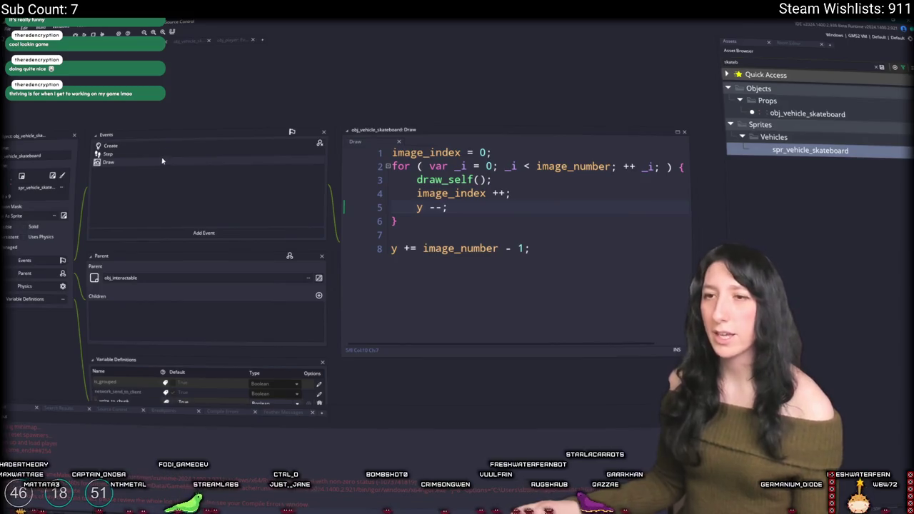
# - Remove the unfinished image_angle line started at the top of the Draw code
pyautogui.click(504, 166)
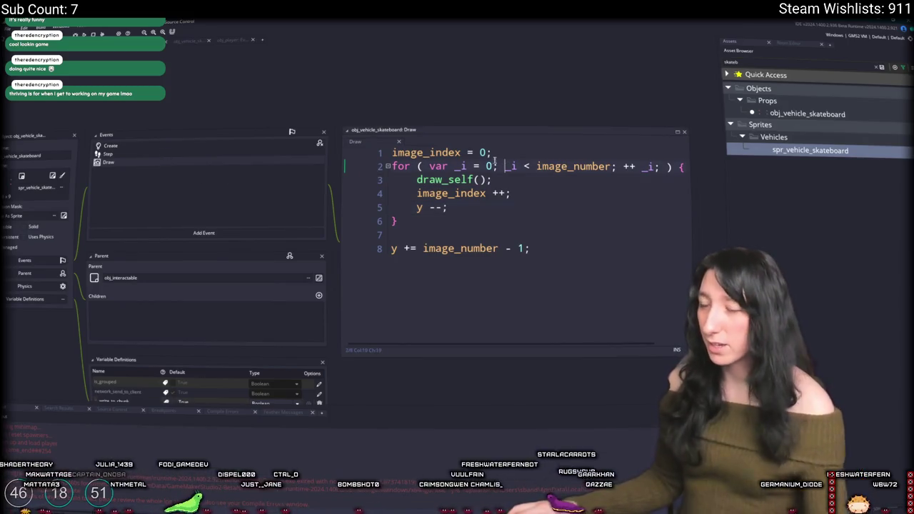
pyautogui.press('Return')
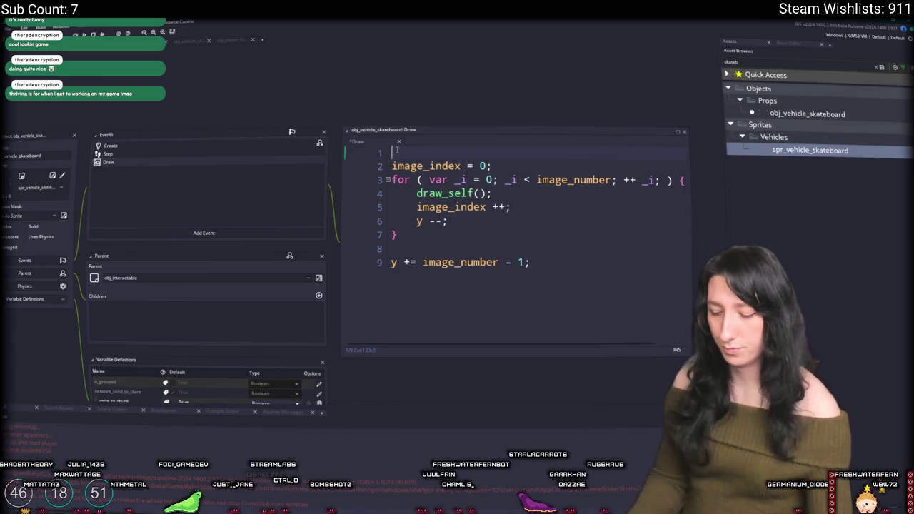
pyautogui.write('image_anglei')
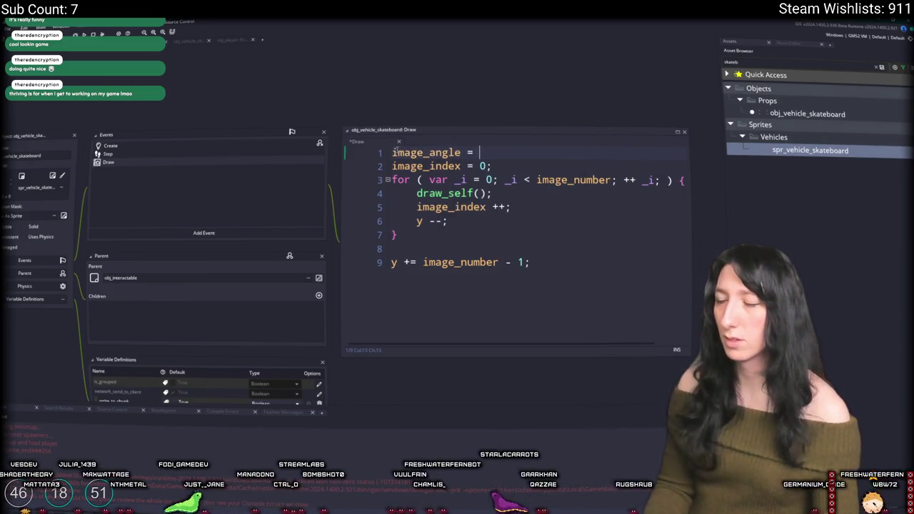
pyautogui.click(358, 166)
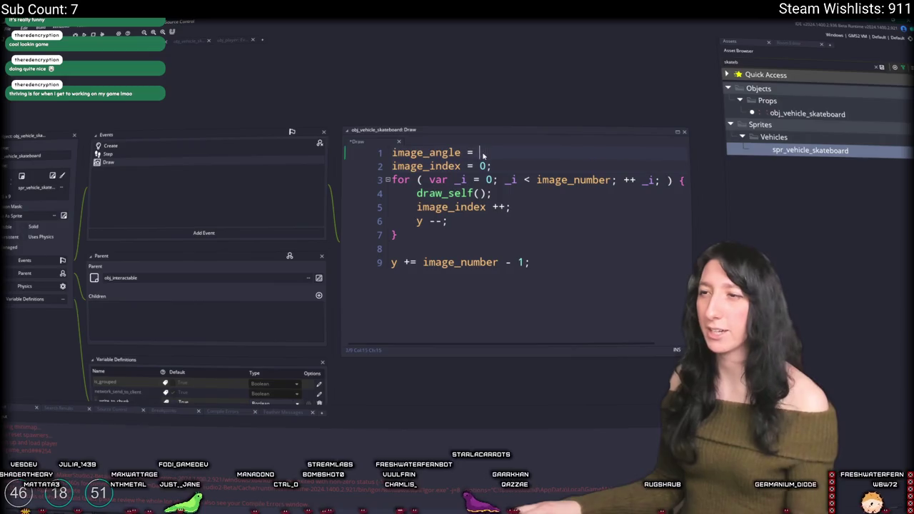
pyautogui.moveTo(489, 155)
pyautogui.mouseDown()
pyautogui.moveTo(429, 152)
pyautogui.moveTo(392, 166)
pyautogui.mouseUp()
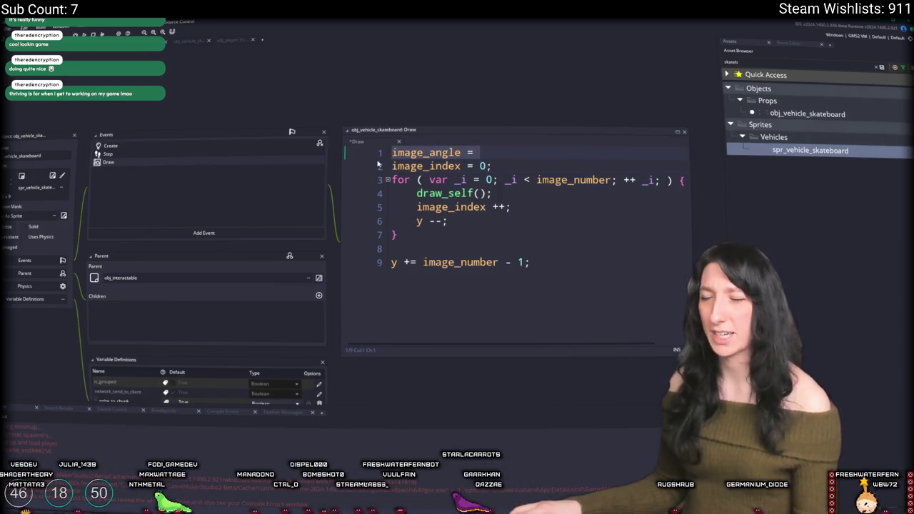
pyautogui.press('BackSpace')
# - Open the Step event code with the skateboard's movement logic and go below it
pyautogui.doubleClick(227, 155)
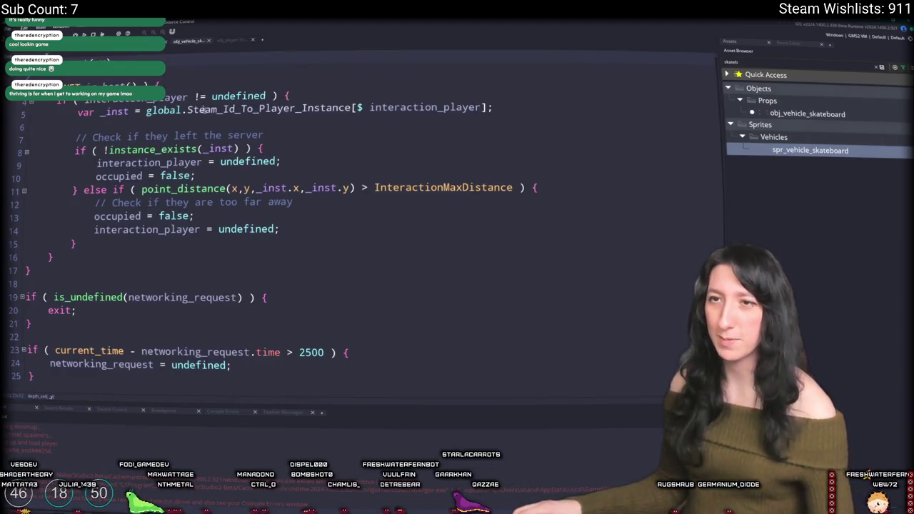
pyautogui.scroll(-1, 172, 221)
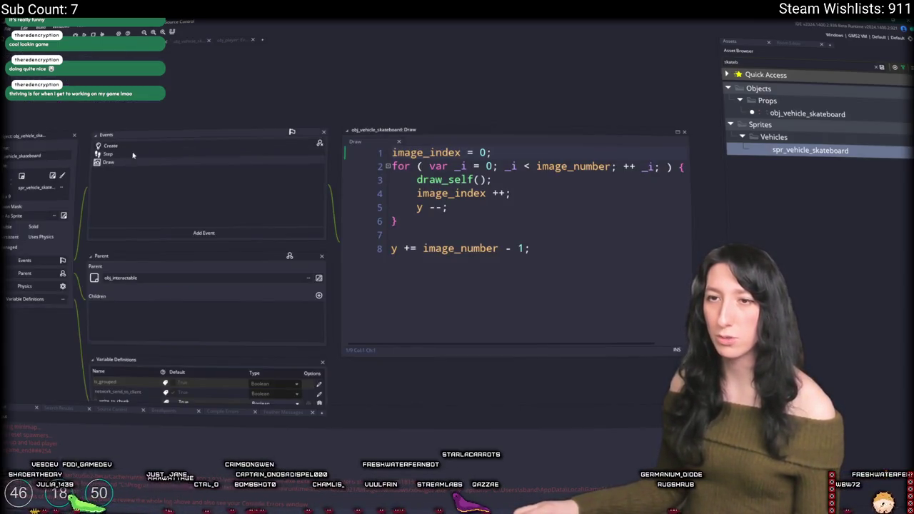
pyautogui.doubleClick(160, 146)
pyautogui.scroll(-15, 160, 146)
pyautogui.scroll(6, 208, 365)
pyautogui.scroll(1, 289, 370)
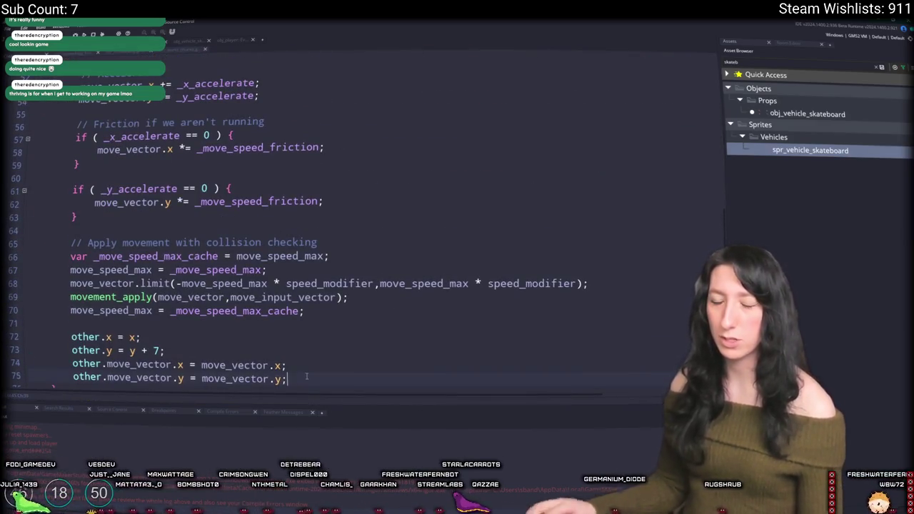
pyautogui.press('Down')
pyautogui.press('Down')
pyautogui.press('Down')
# - Set image_angle to point_direction(0,0,move_vector.x,move_vector.y)
pyautogui.write('image_angle =')
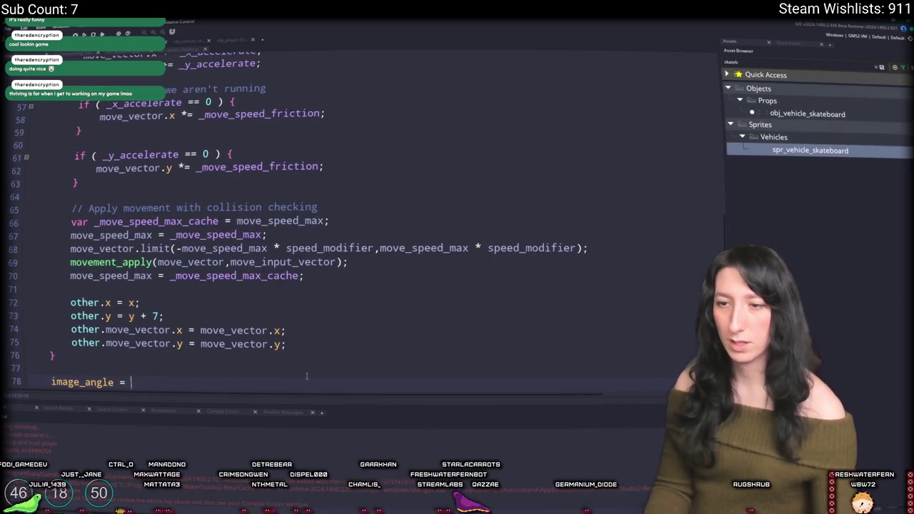
pyautogui.press('BackSpace')
pyautogui.press('BackSpace')
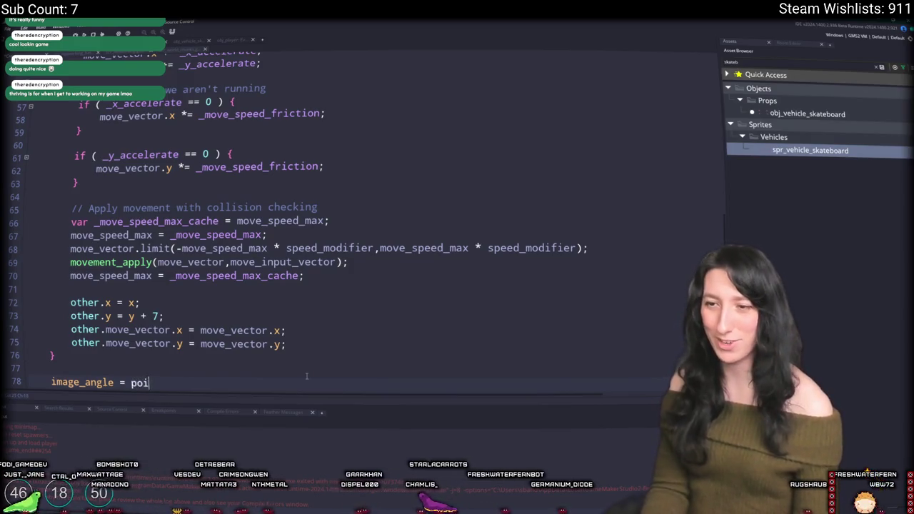
pyautogui.write('nt_direction(')
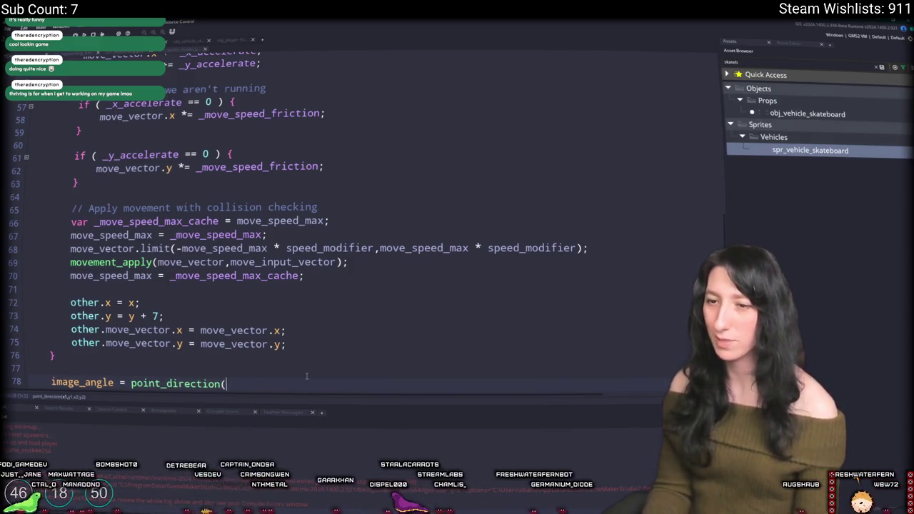
pyautogui.scroll(-2, 95, 175)
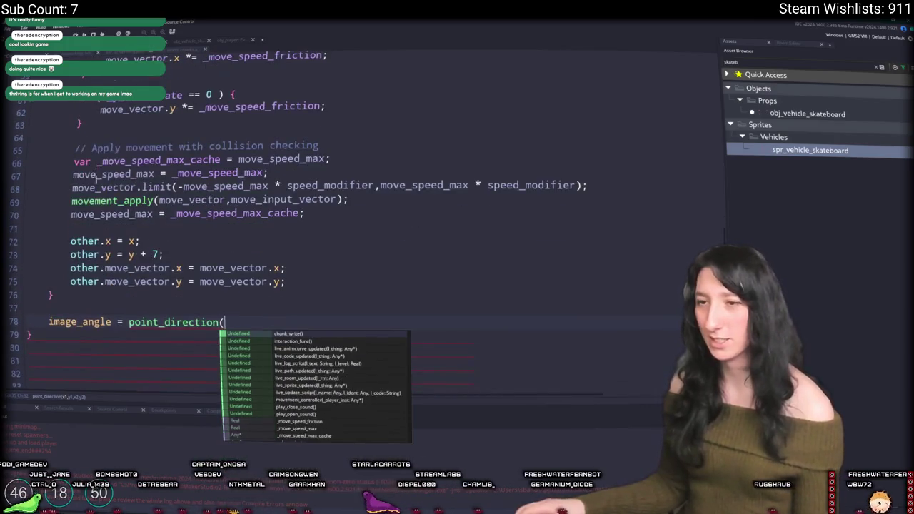
pyautogui.press('Escape')
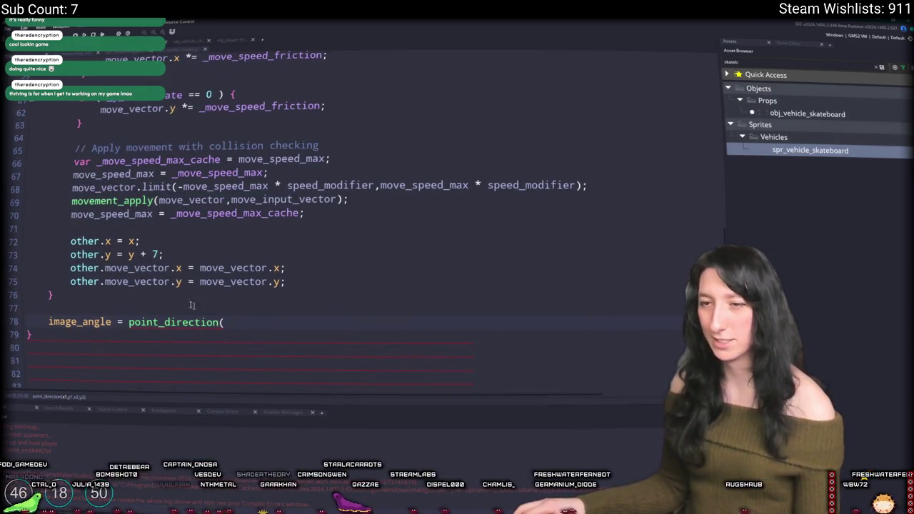
pyautogui.click(107, 269)
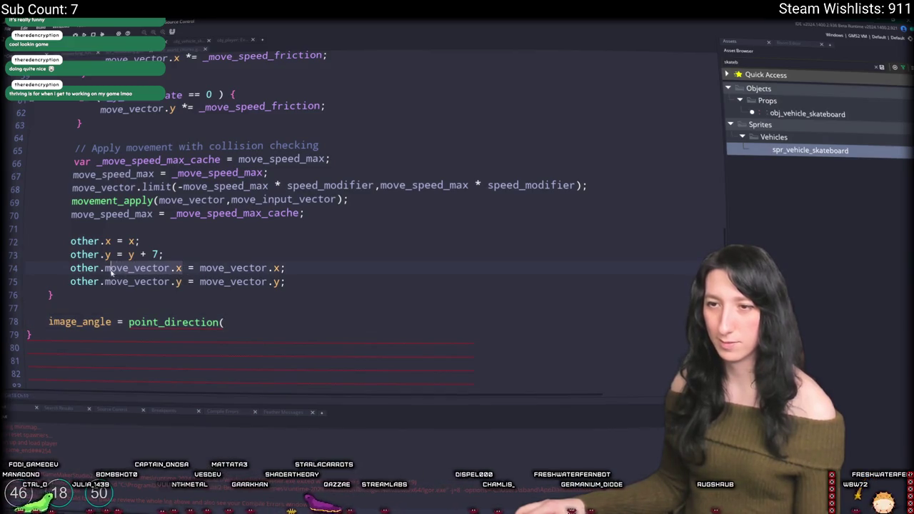
pyautogui.click(227, 323)
pyautogui.write('0,')
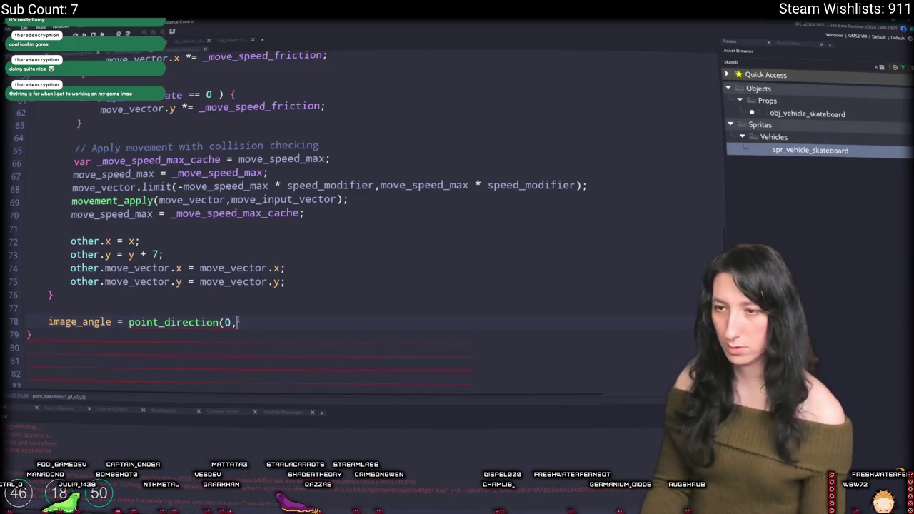
pyautogui.write('0')
pyautogui.press('BackSpace')
pyautogui.press('BackSpace')
pyautogui.press('BackSpace')
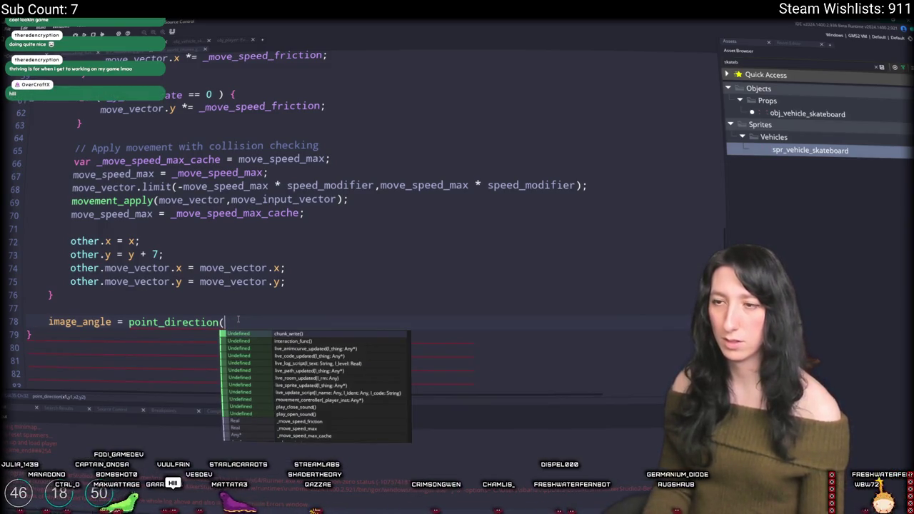
pyautogui.write('0,0,move_vector.x,move_vector.x')
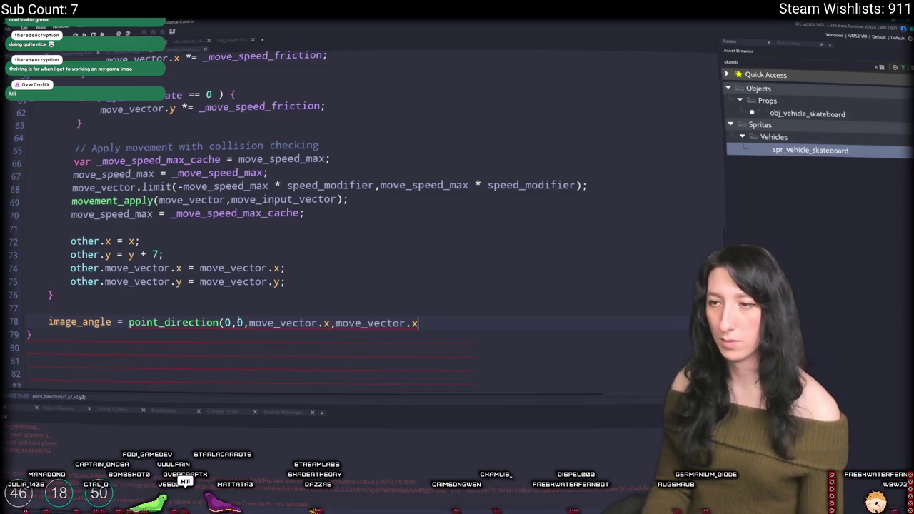
pyautogui.press('BackSpace')
pyautogui.write('y);')
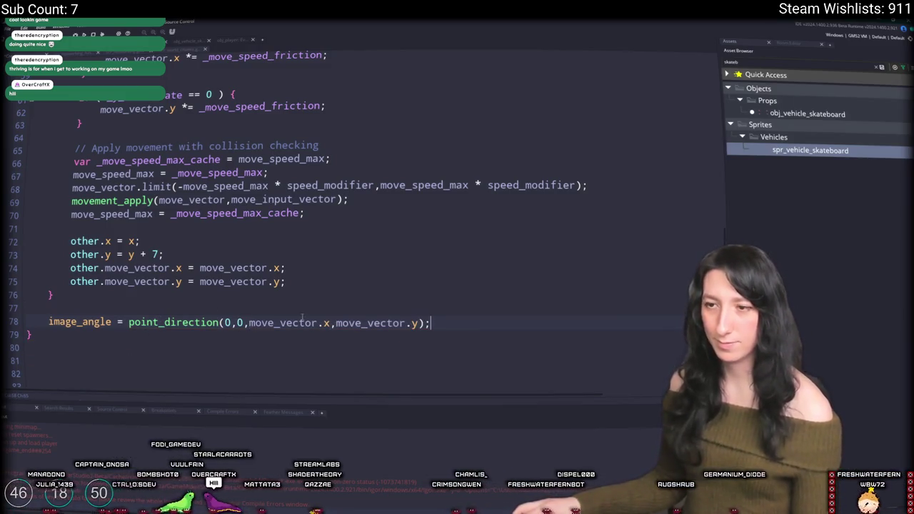
# - Wrap the angle line in if ( move_vector.x != 0 && move_vector.y != 0 )
pyautogui.click(248, 309)
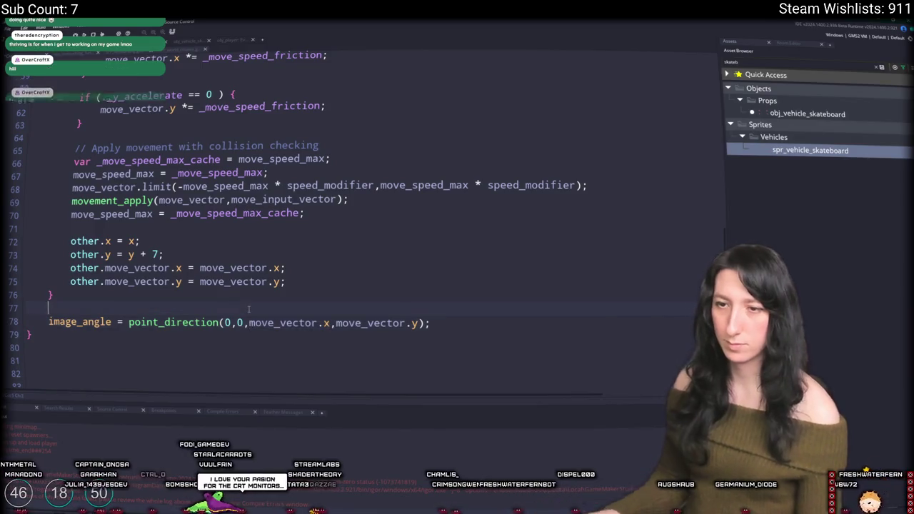
pyautogui.press('Return')
pyautogui.write('if ( move_vector.x != 0 && move_vector.y != 0 ) {')
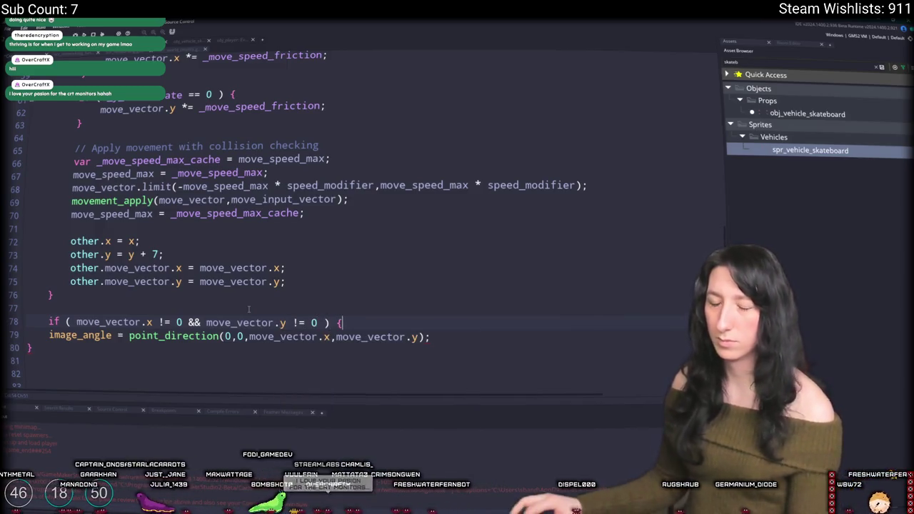
pyautogui.write('}')
pyautogui.press('Return')
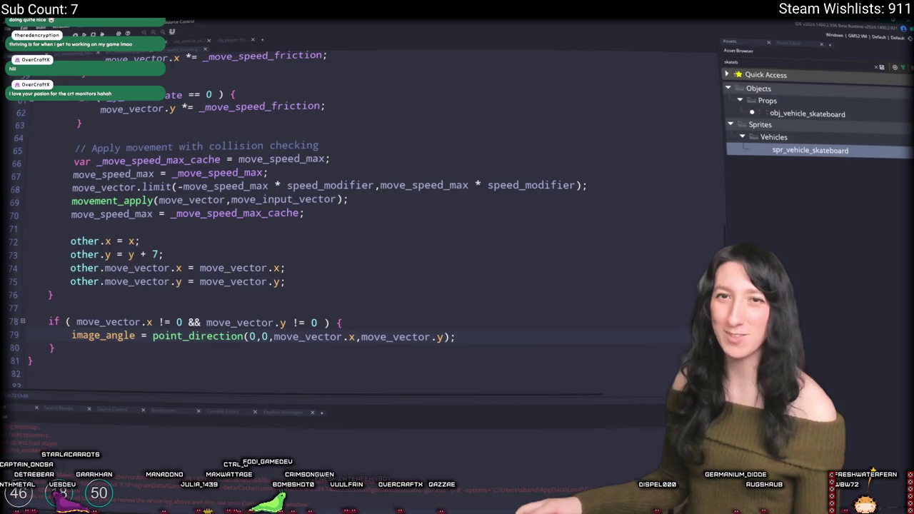
pyautogui.click(153, 336)
# - Wrap the direction in math_lerp_angle, passing image_angle as the first argument
pyautogui.write('math_lerp_angle(')
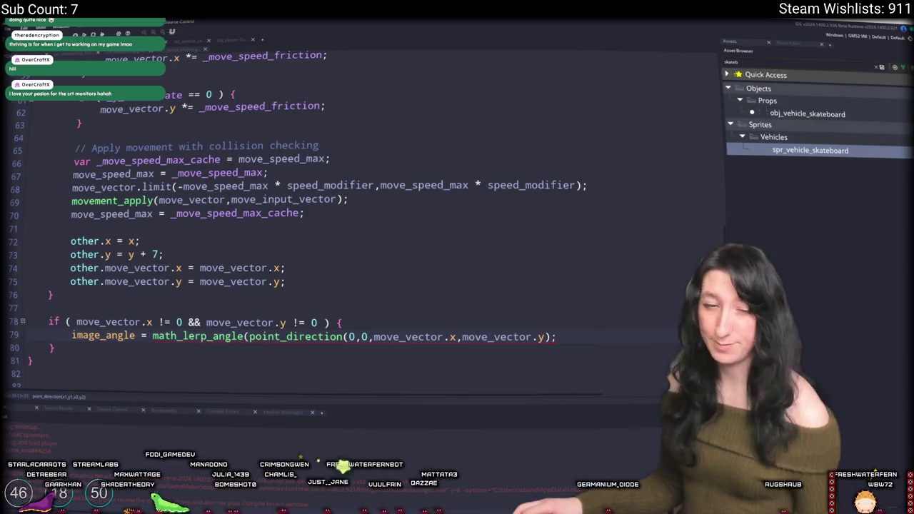
pyautogui.press('F1')
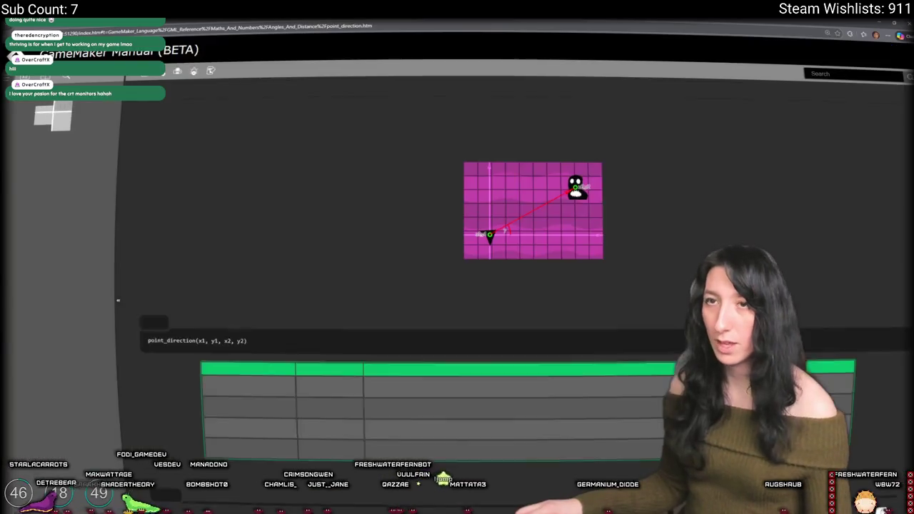
pyautogui.hotkey('alt', 'Tab')
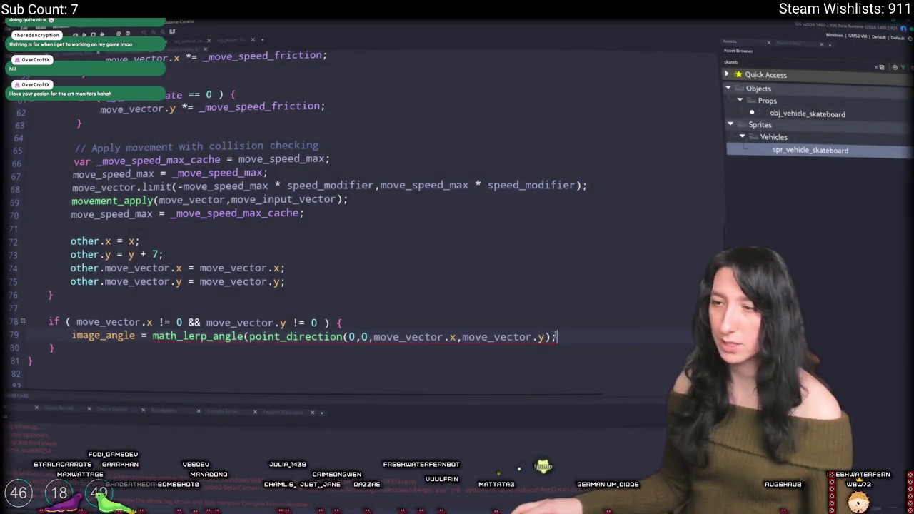
pyautogui.press('Left')
pyautogui.doubleClick(120, 336)
pyautogui.hotkey('ctrl', 'c')
pyautogui.click(249, 336)
pyautogui.hotkey('ctrl', 'v')
pyautogui.write(',')
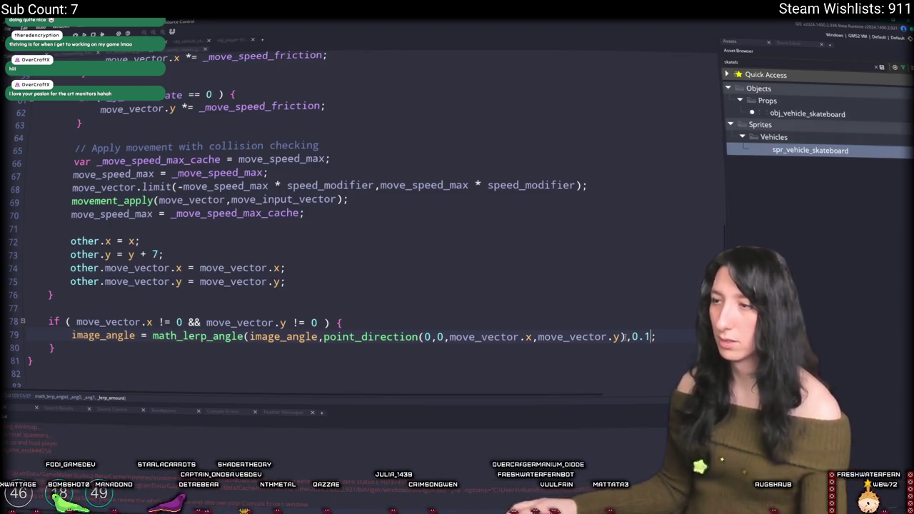
pyautogui.click(648, 336)
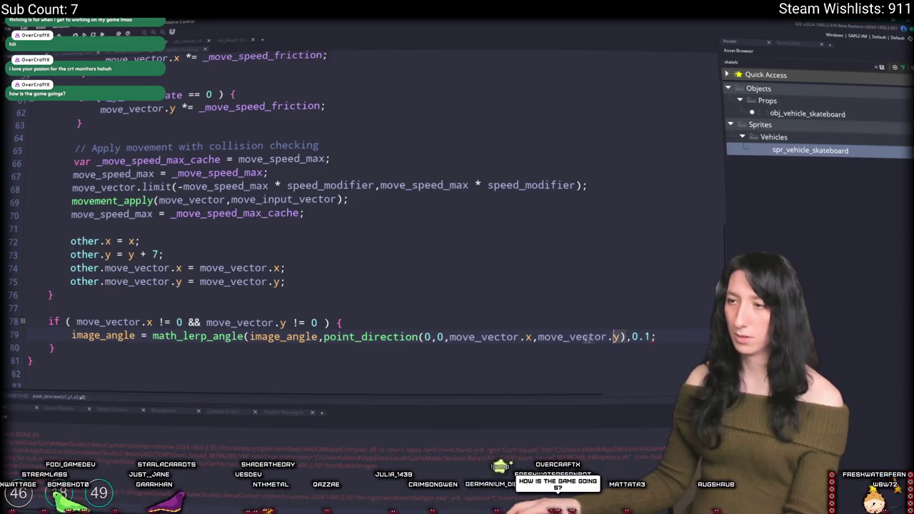
# - Add var _lerp_speed = point_distance(0,0,move_vector.x,move_vector.y) / 15 above the rotation line
pyautogui.click(346, 337)
pyautogui.click(350, 325)
pyautogui.press('Return')
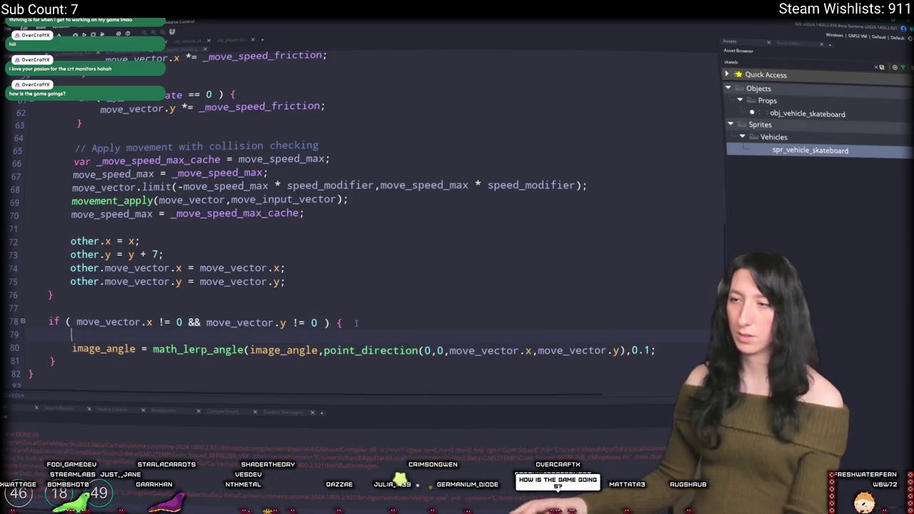
pyautogui.write('var _lerp_speed =')
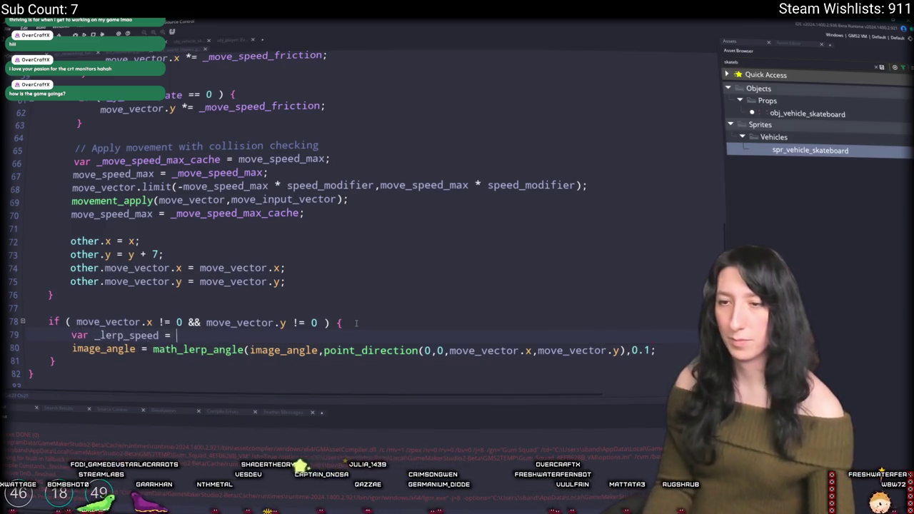
pyautogui.write(' point_distance(point_direction(0,0,move_vector.x,move_vector.y));')
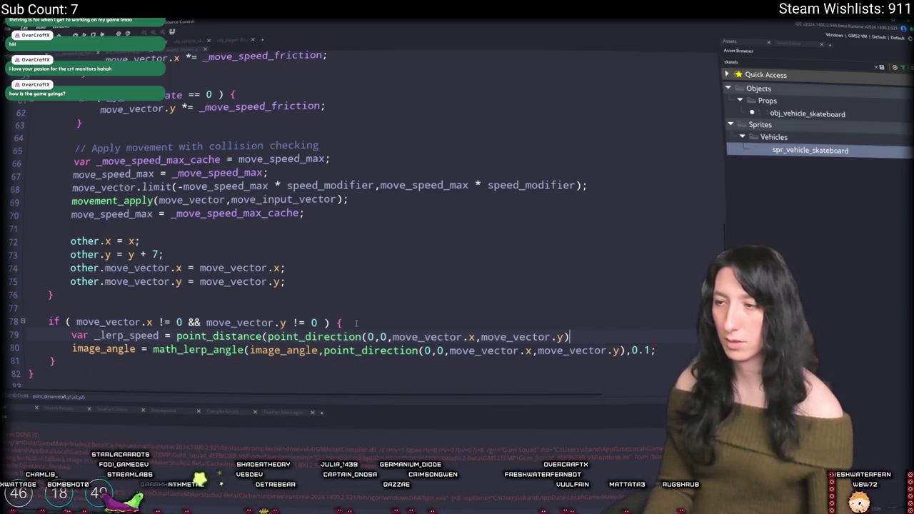
pyautogui.press('BackSpace')
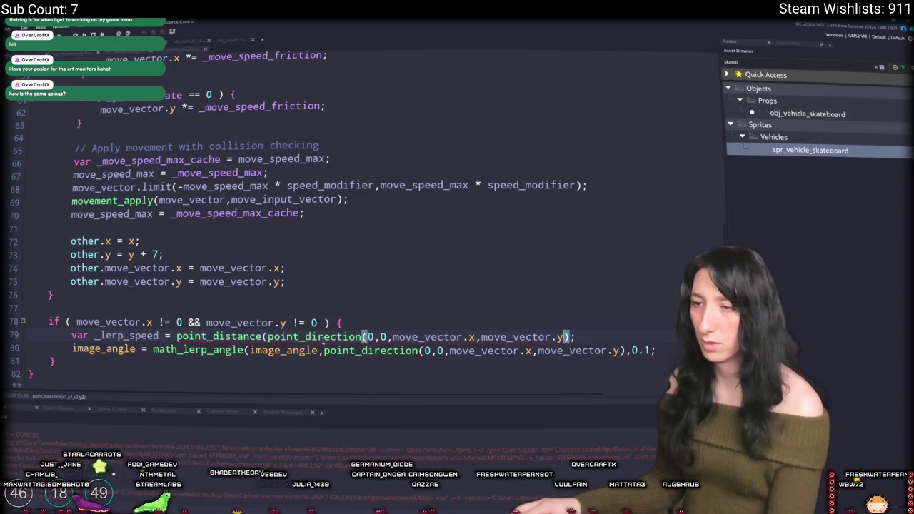
pyautogui.doubleClick(272, 343)
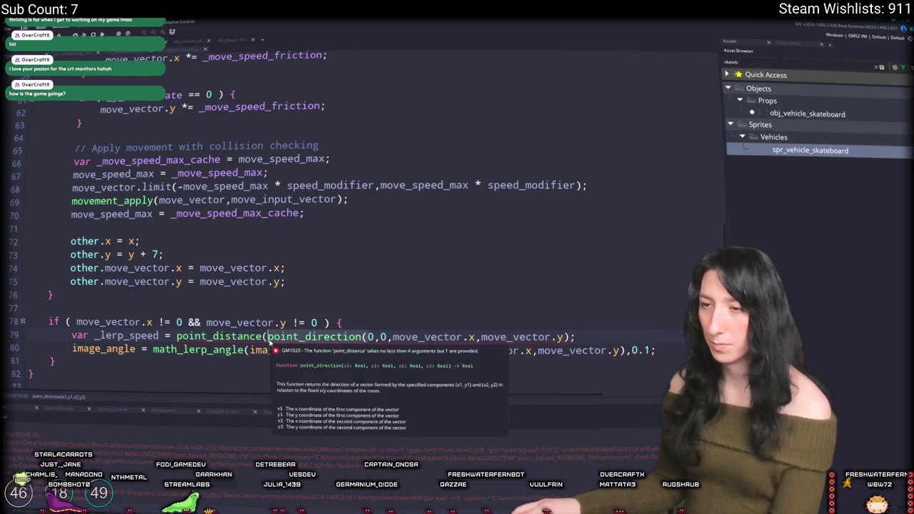
pyautogui.press('Delete')
pyautogui.press('Delete')
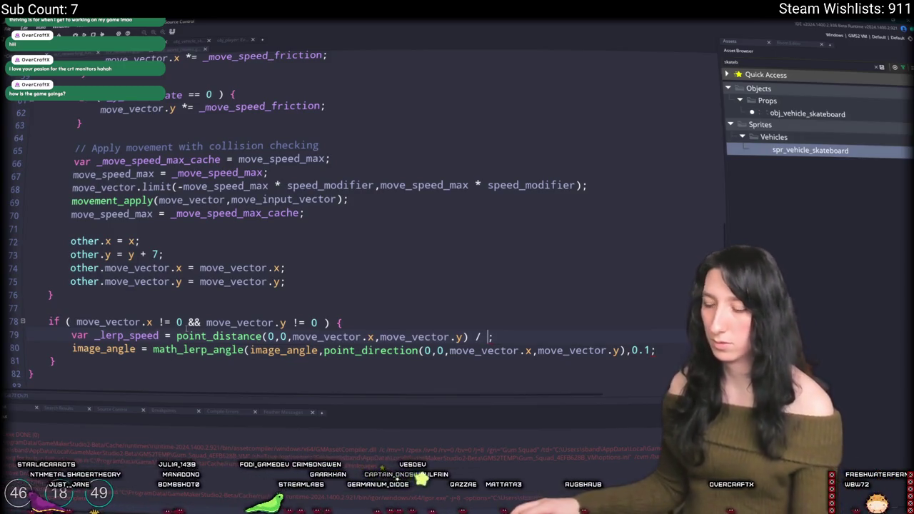
pyautogui.write('/ 15')
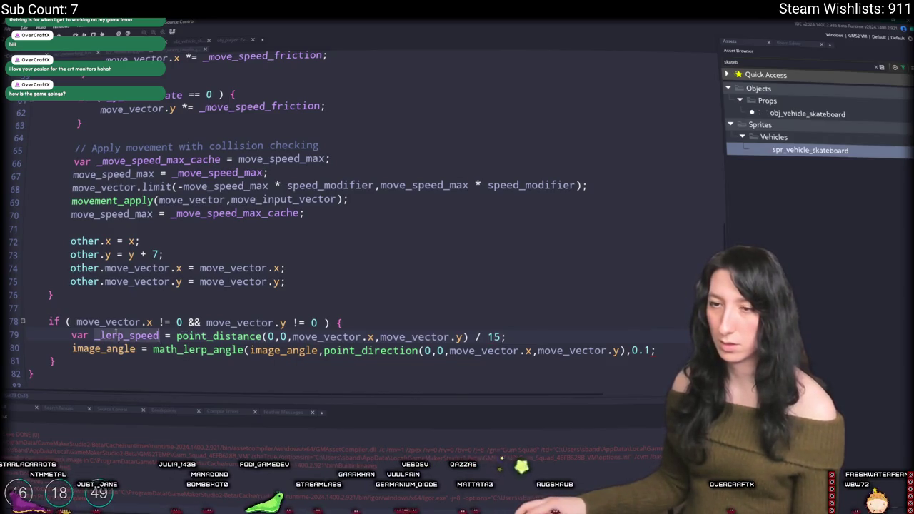
# - Replace the 0.1 blend amount with _lerp_speed and run the game with F5
pyautogui.click(637, 351)
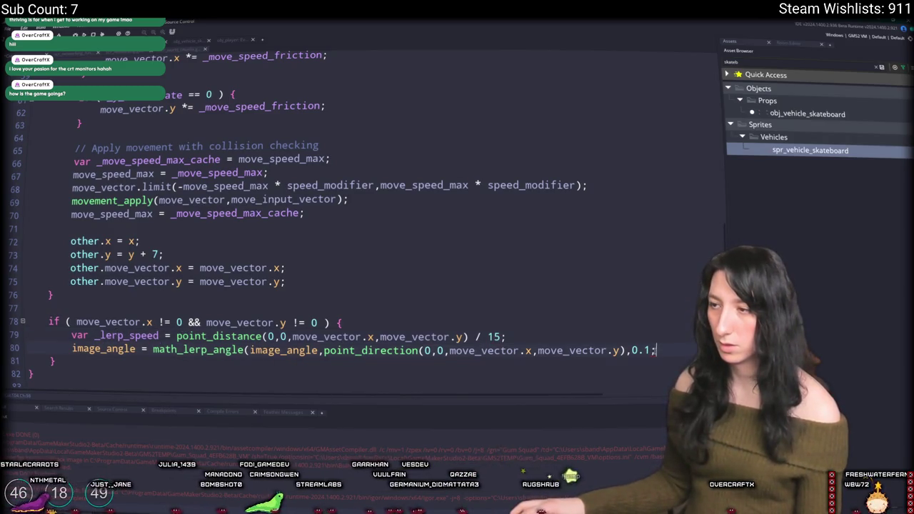
pyautogui.doubleClick(636, 351)
pyautogui.hotkey('ctrl', 'v')
pyautogui.press('F5')
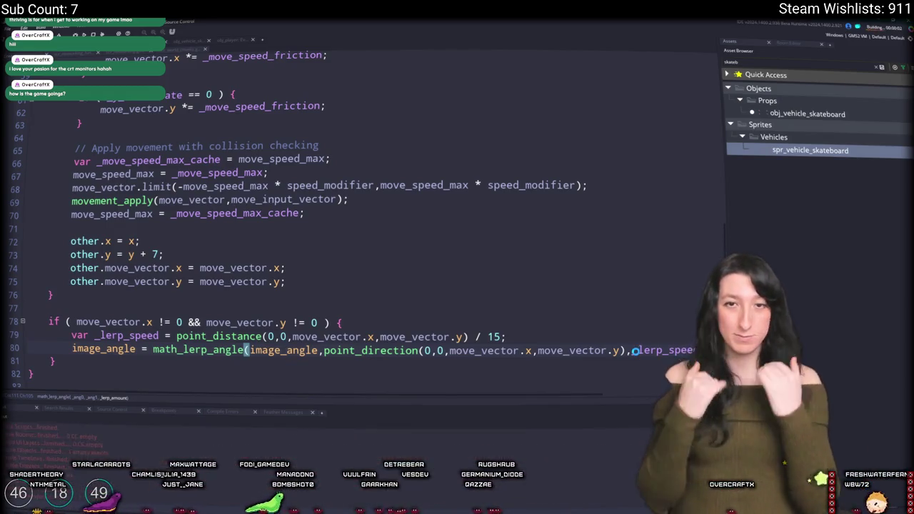
# - Load the MildObject world in a new lobby, walk around with D and W, then close the game
pyautogui.scroll(2, 294, 58)
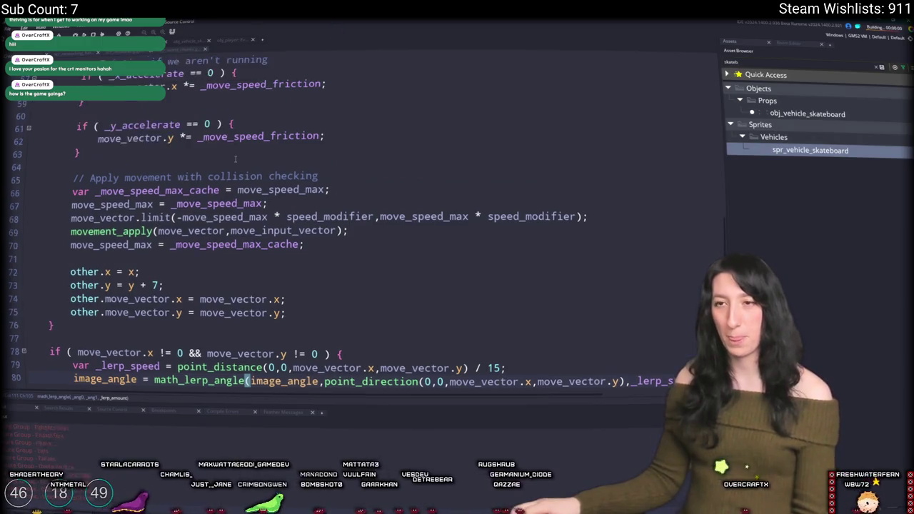
pyautogui.scroll(-3, 231, 184)
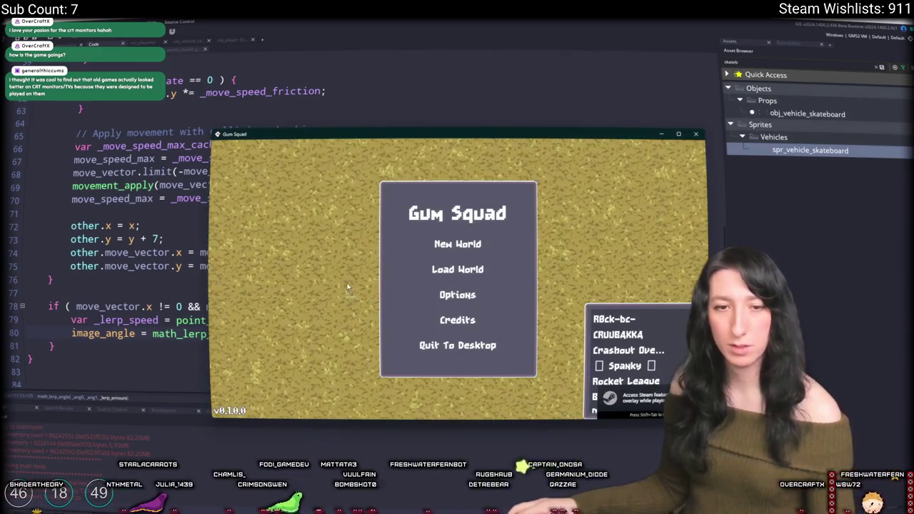
pyautogui.doubleClick(321, 133)
pyautogui.click(446, 246)
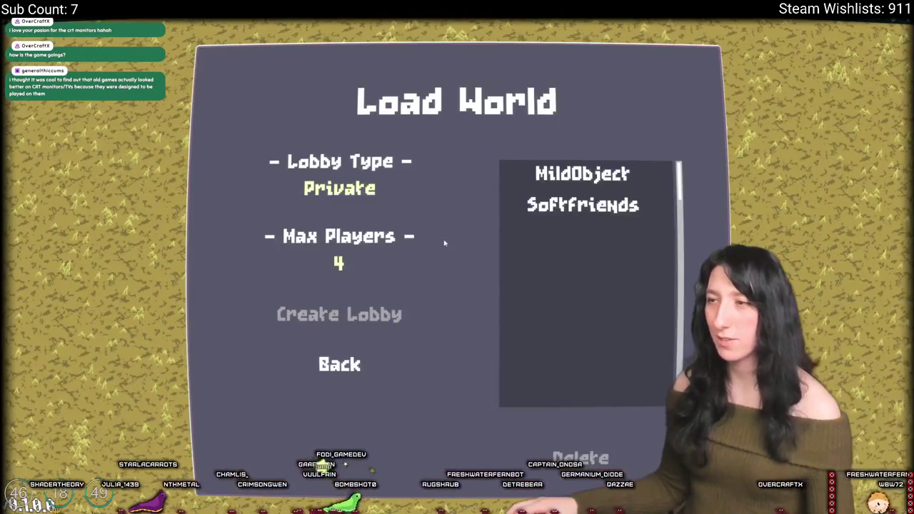
pyautogui.click(528, 173)
pyautogui.click(379, 316)
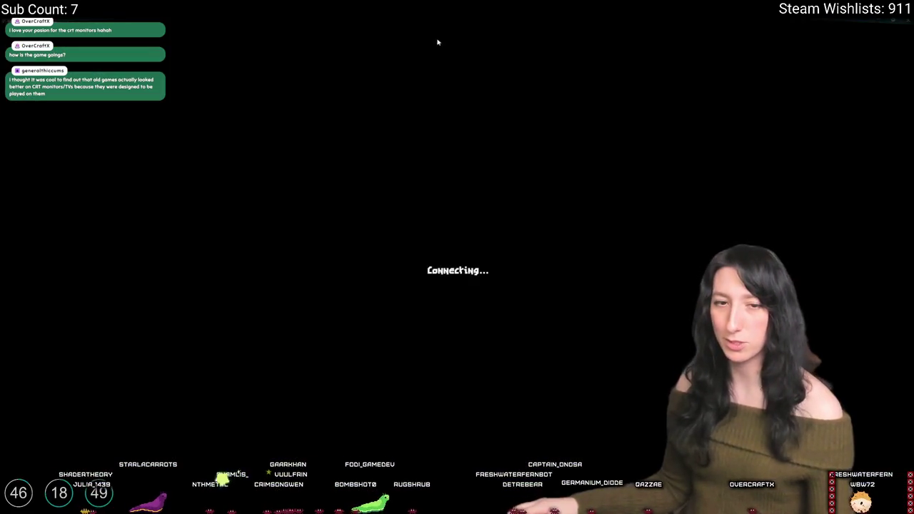
pyautogui.press('d')
pyautogui.press('w')
pyautogui.press('w')
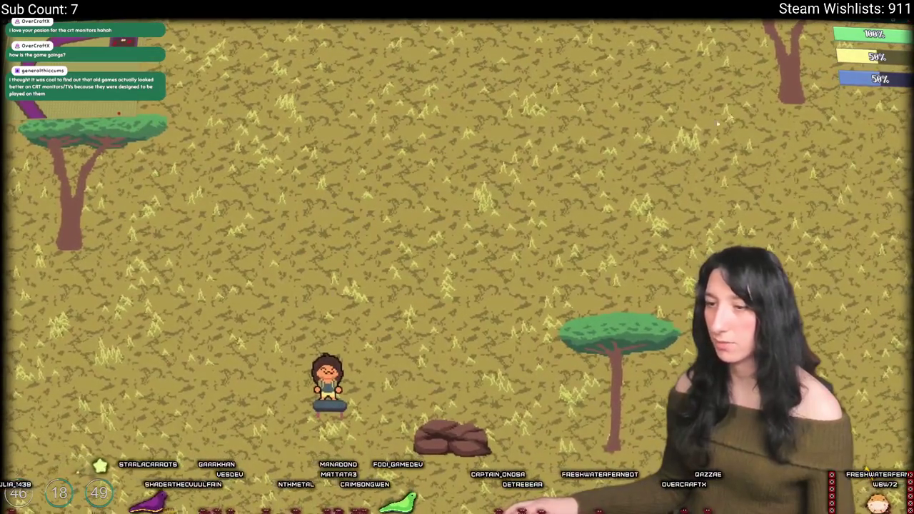
pyautogui.press('Escape')
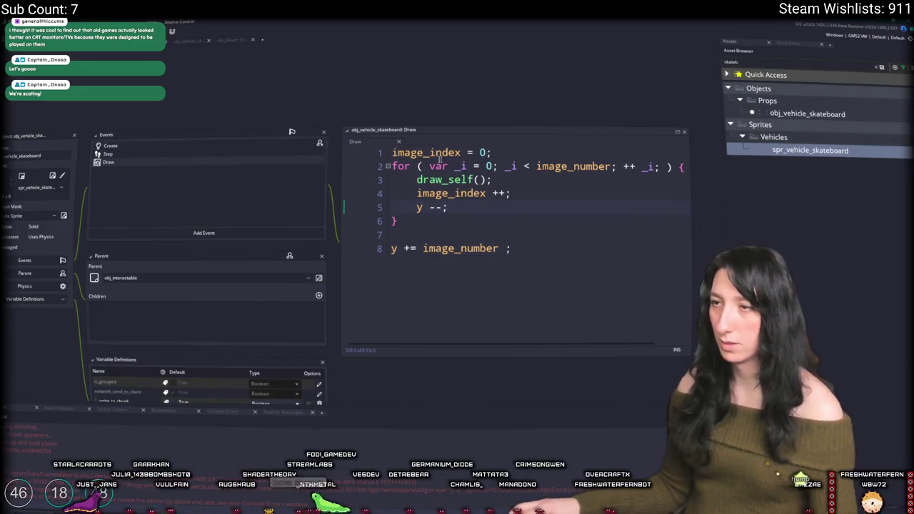
# - Add var _height_mod = 0.3 and change the slice step to y -= 1 * _height_mod
pyautogui.press('Return')
pyautogui.write('vare _')
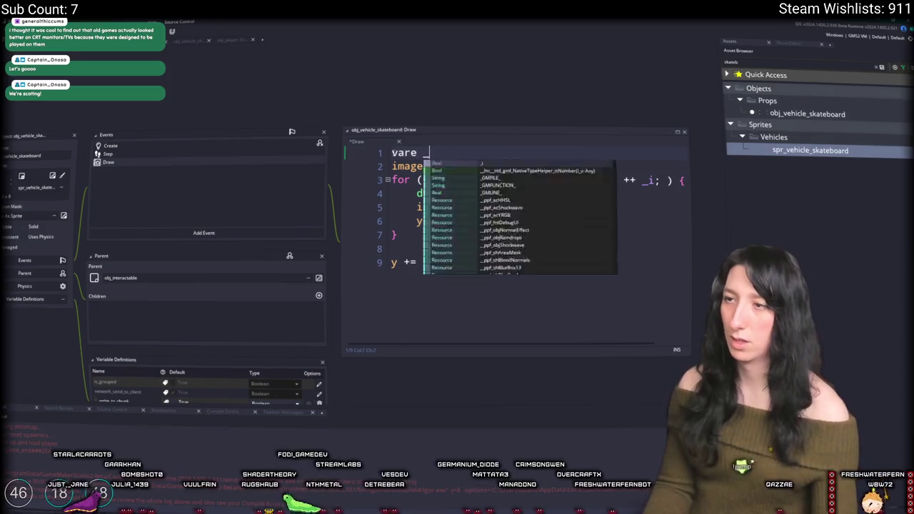
pyautogui.write('t_mod = 0.3;')
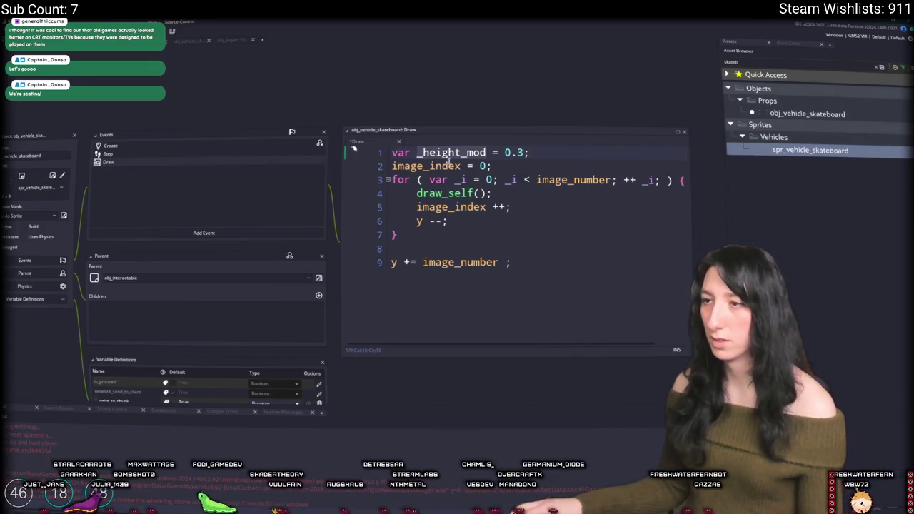
pyautogui.click(435, 222)
pyautogui.press('BackSpace')
pyautogui.press('Delete')
pyautogui.write('+= _height_mod')
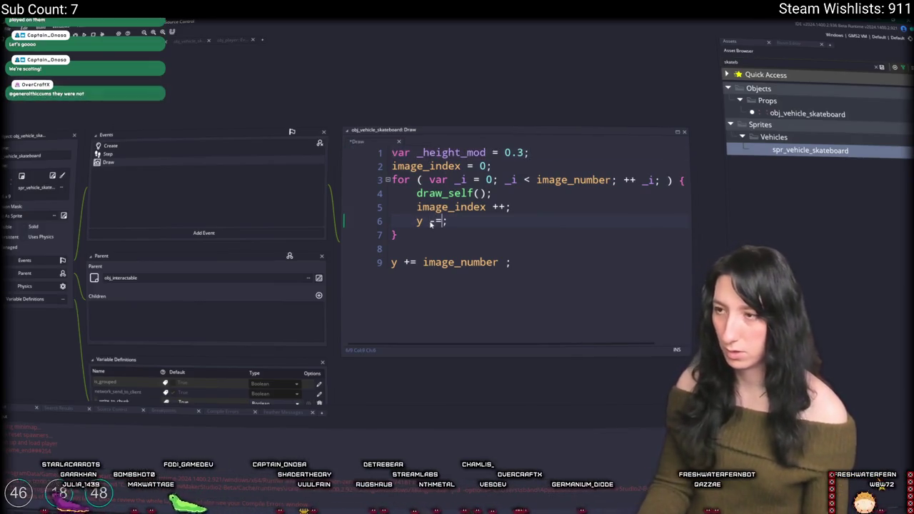
pyautogui.click(450, 222)
pyautogui.write('1 * _height_mod')
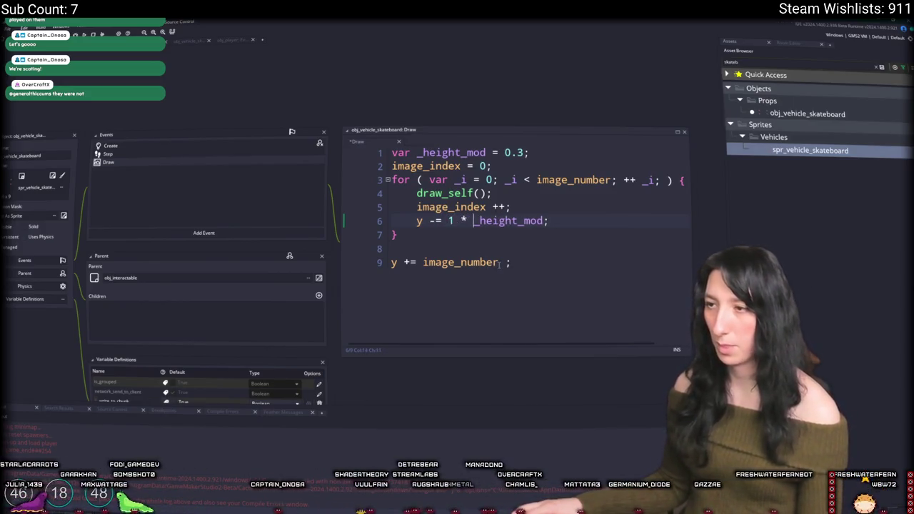
pyautogui.write('* _height_mod')
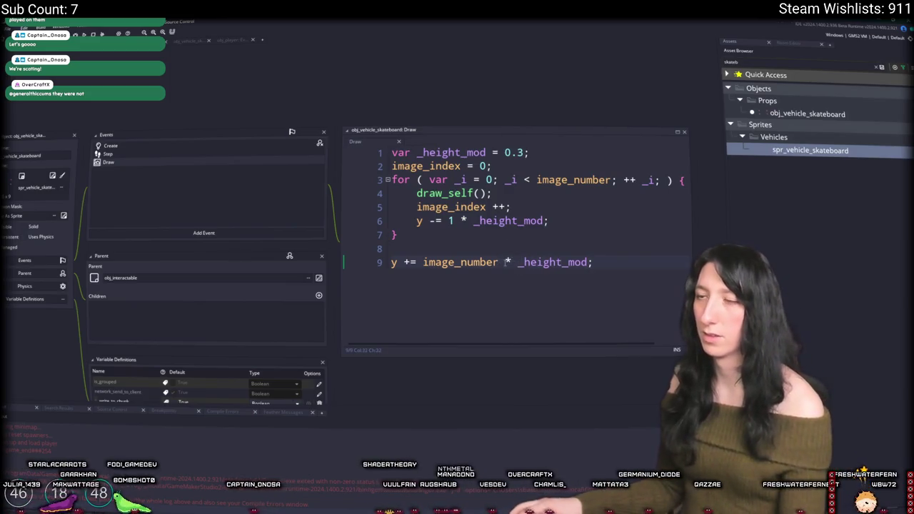
# - Store the starting y in var _y and end the code with y = _y
pyautogui.click(541, 152)
pyautogui.press('Return')
pyautogui.write('var -')
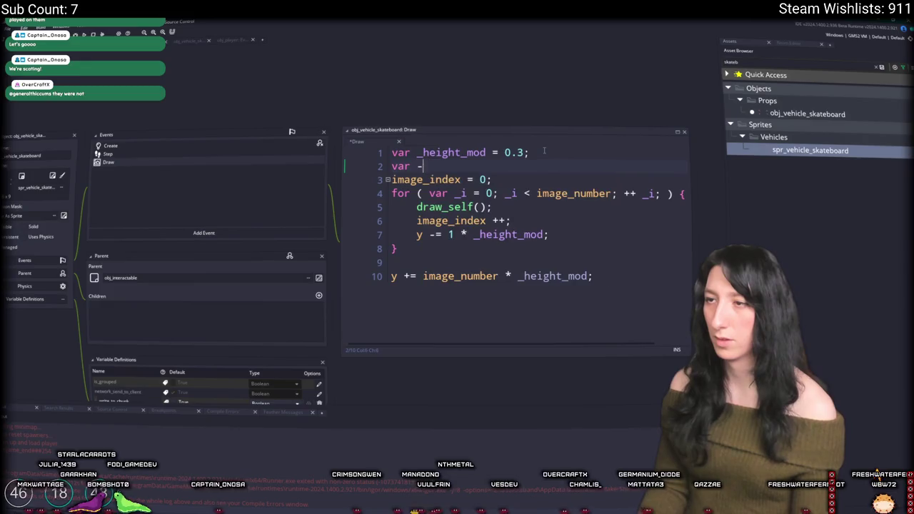
pyautogui.write('y = y;')
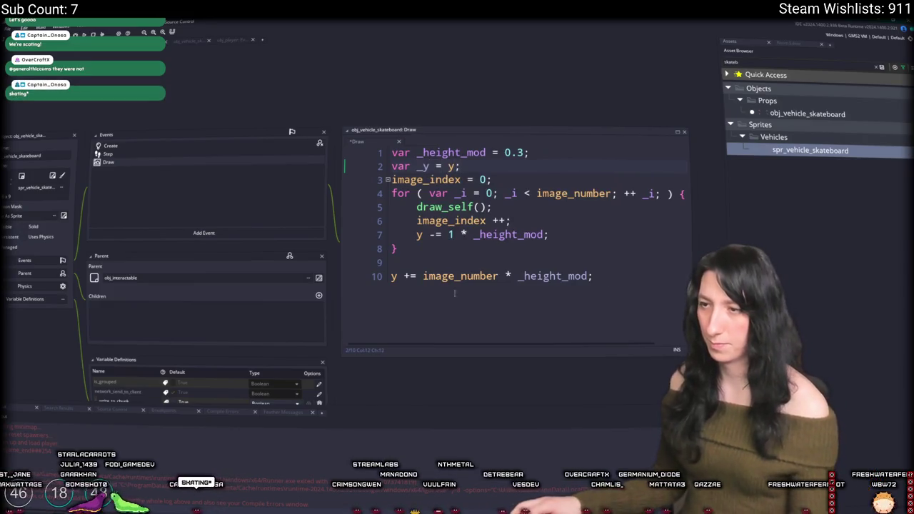
pyautogui.click(356, 277)
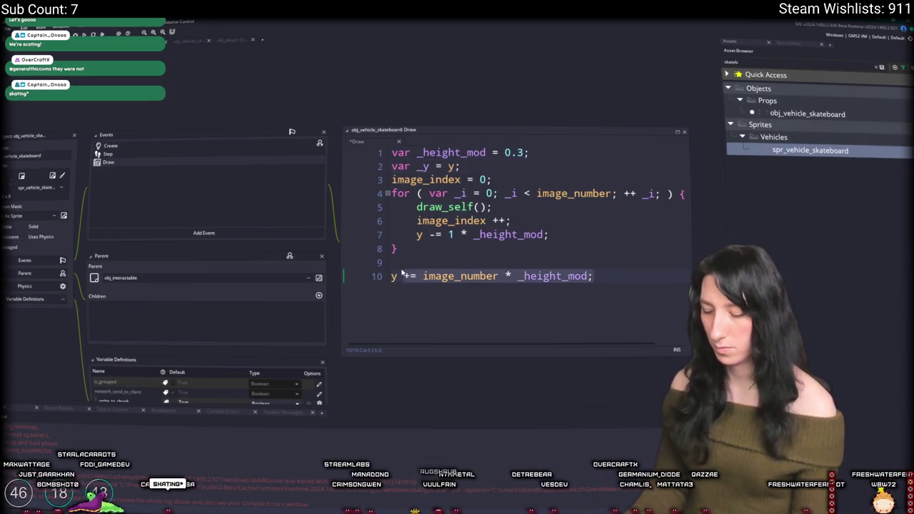
pyautogui.write('= _y;')
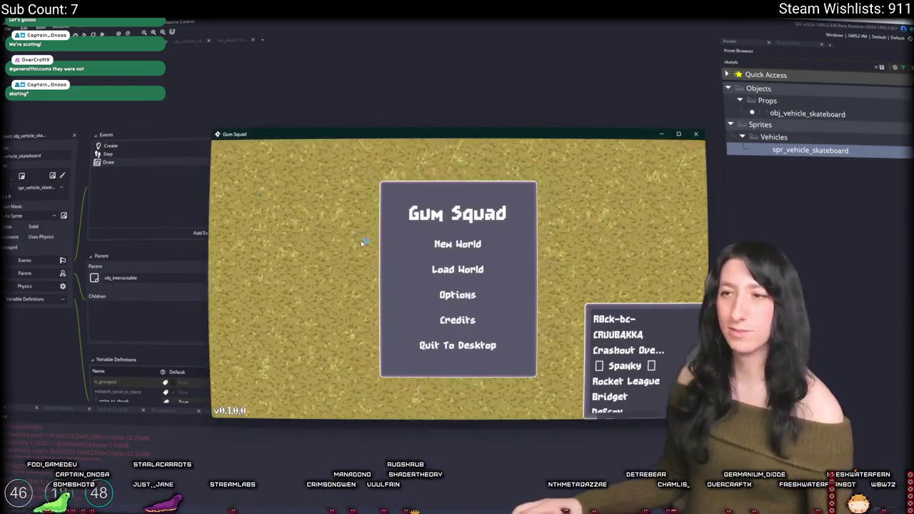
# - Load a saved world in a lobby, skate around with WASD watching the board rotate, then close the game
pyautogui.click(484, 271)
pyautogui.click(520, 232)
pyautogui.click(383, 301)
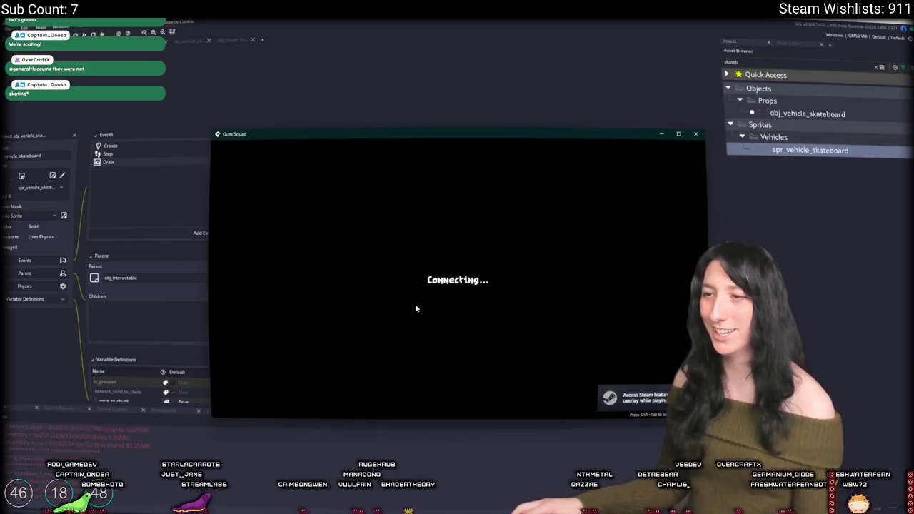
pyautogui.doubleClick(458, 134)
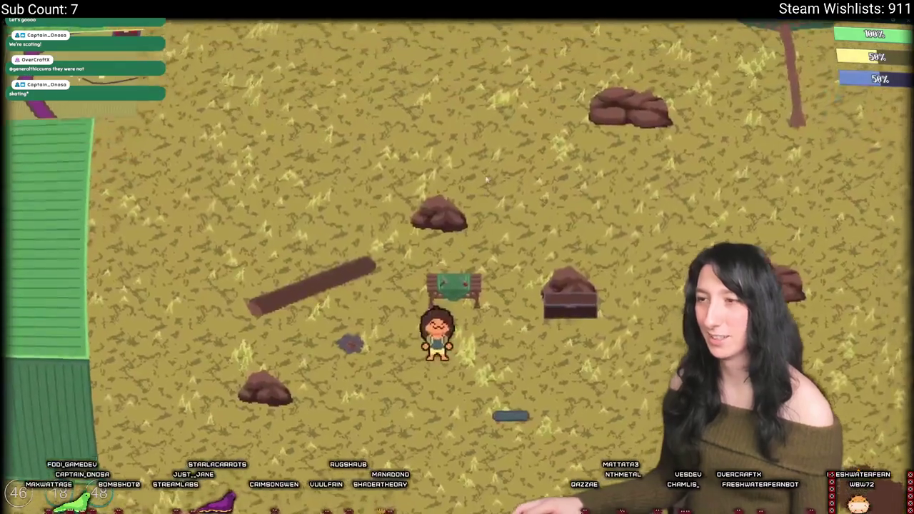
pyautogui.press('d')
pyautogui.press('w')
pyautogui.press('d')
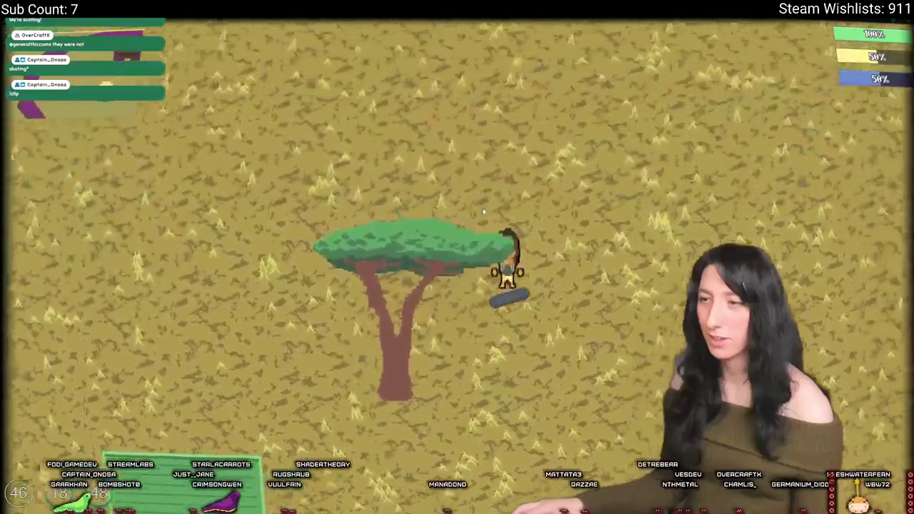
pyautogui.press('s')
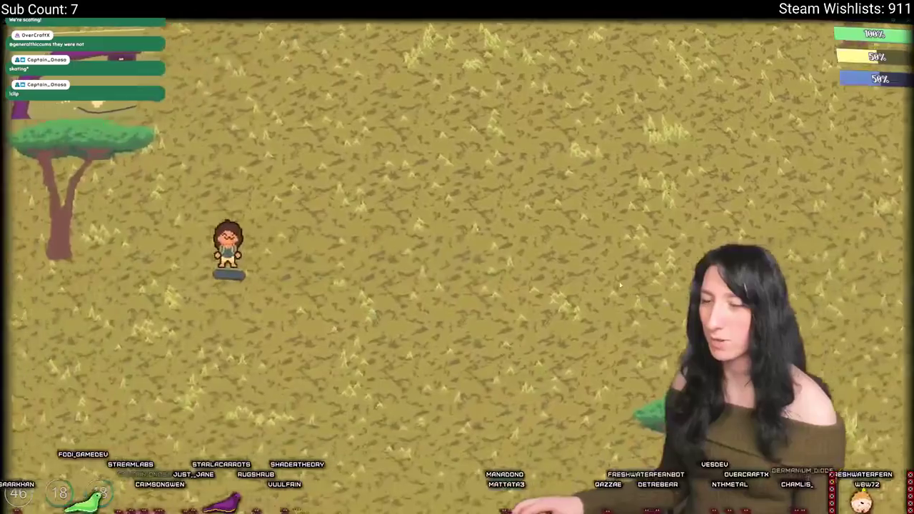
pyautogui.press('a')
pyautogui.press('w')
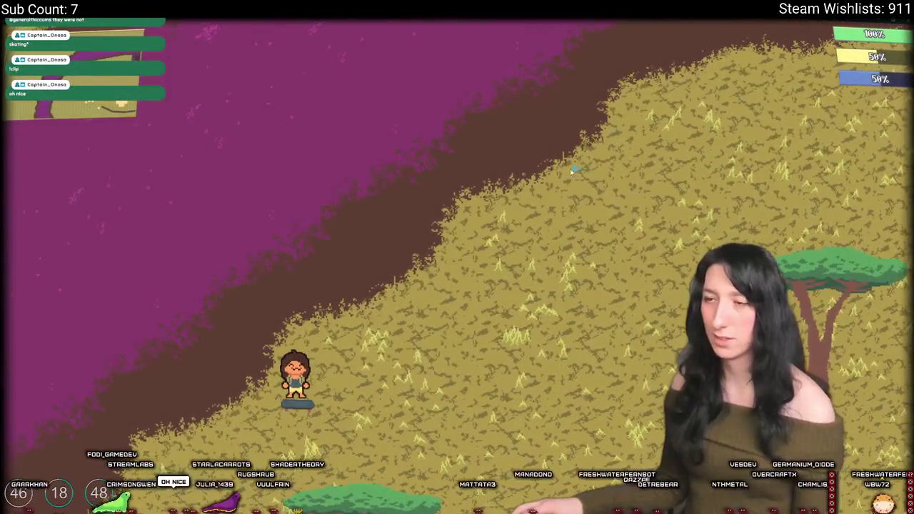
pyautogui.press('Escape')
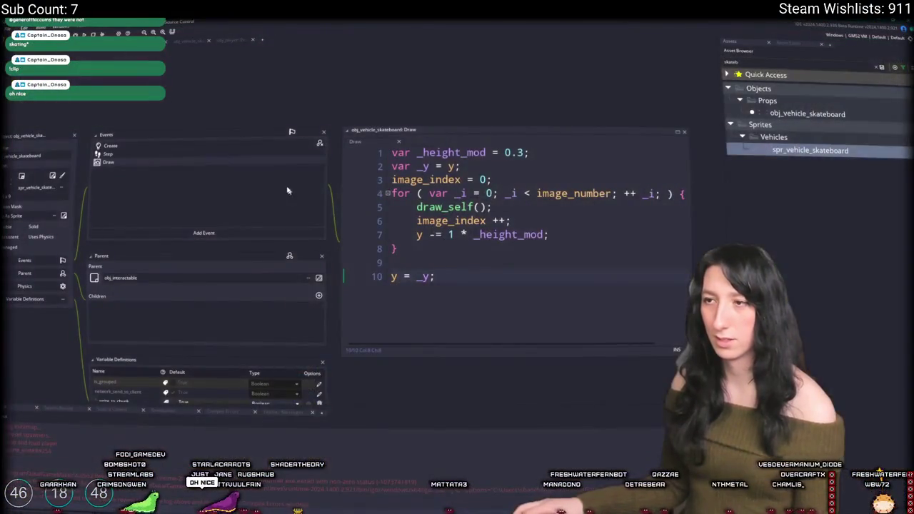
# - Change line 73 to other.y = y + 2 and build with F5
pyautogui.click(164, 153)
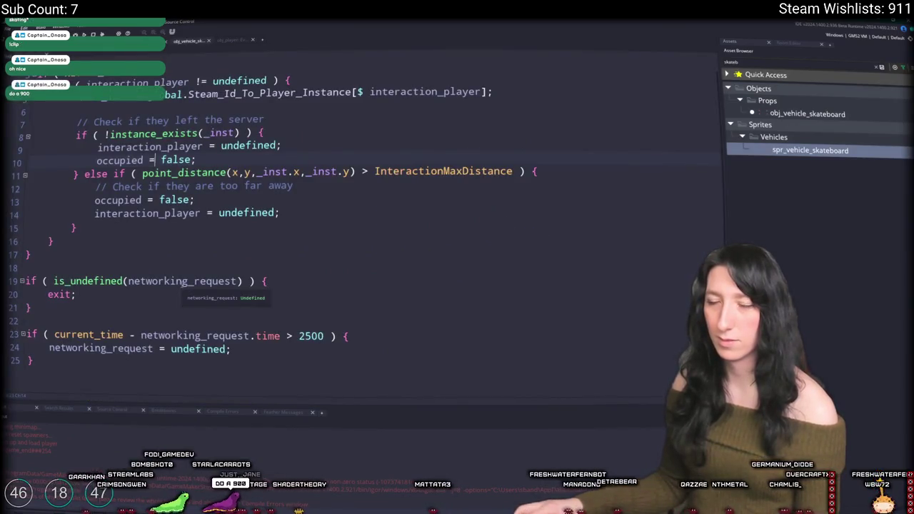
pyautogui.scroll(1, 90, 135)
pyautogui.press('Escape')
pyautogui.click(143, 152)
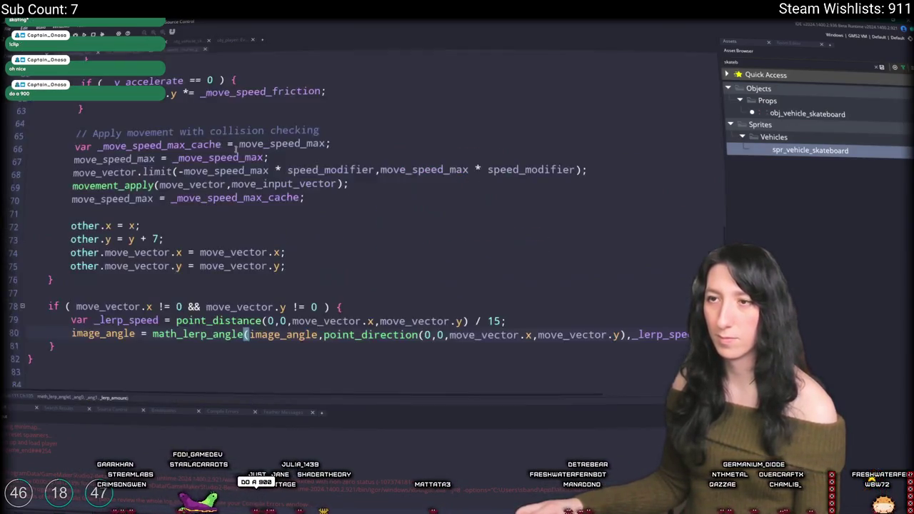
pyautogui.click(154, 164)
pyautogui.write('2')
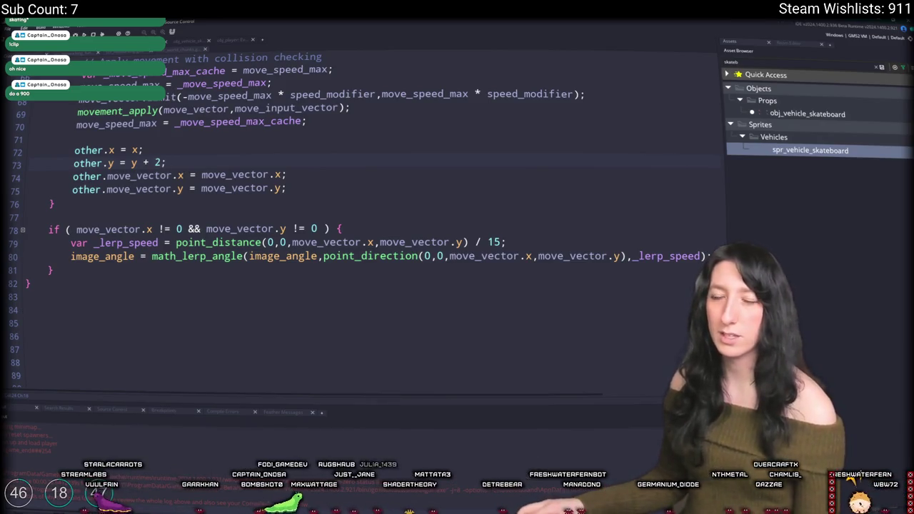
pyautogui.hotkey('ctrl', 'Tab')
pyautogui.hotkey('ctrl', 'Tab')
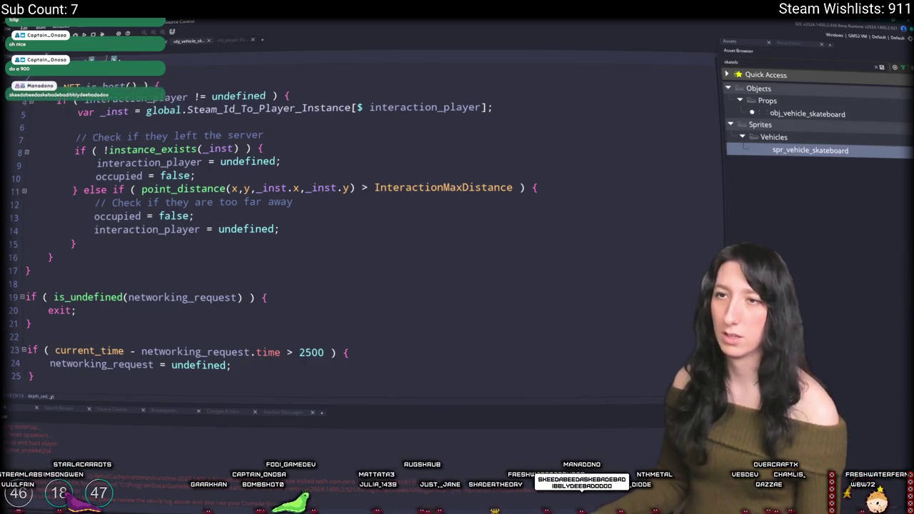
pyautogui.press('F5')
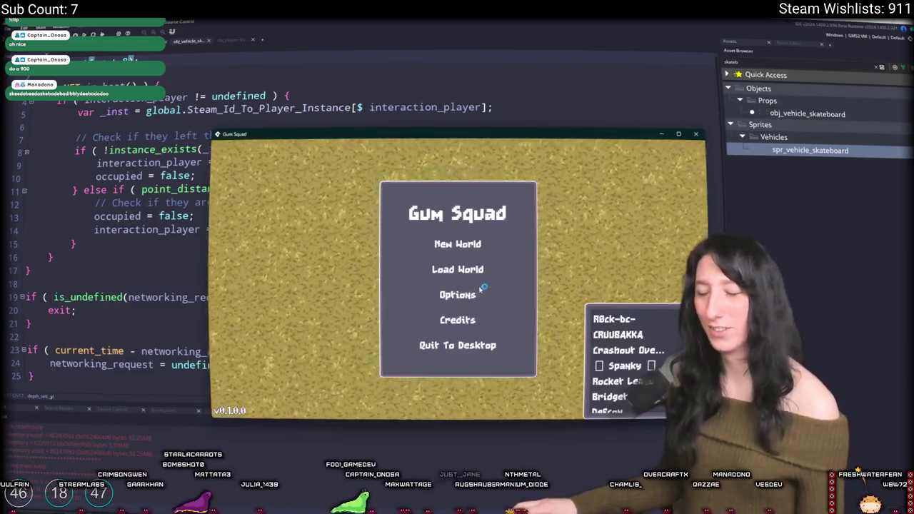
# - Load the MildObject world and ride the skateboard around the field with WASD
pyautogui.click(457, 267)
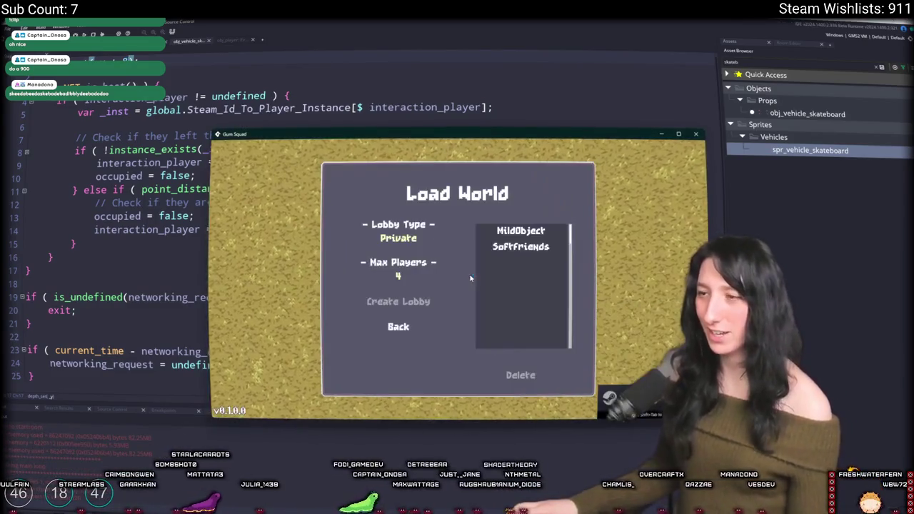
pyautogui.click(510, 238)
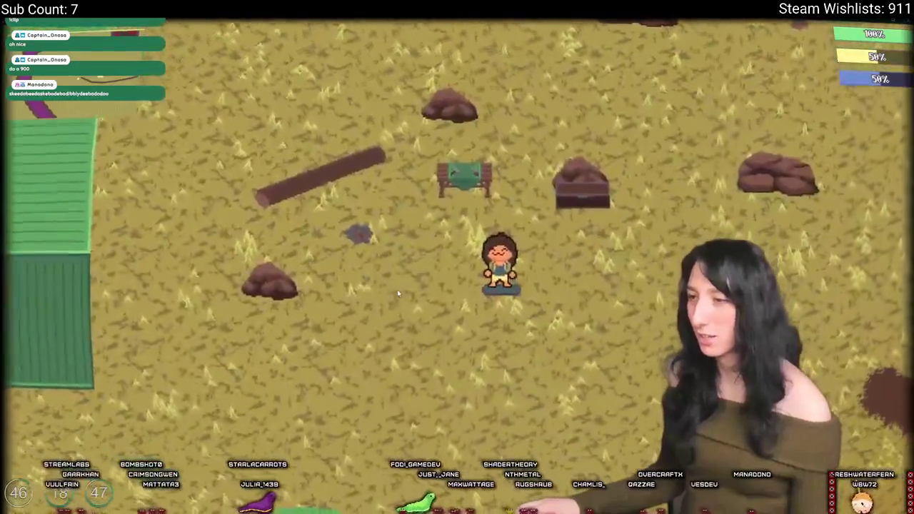
pyautogui.press('d')
pyautogui.press('w')
pyautogui.press('s')
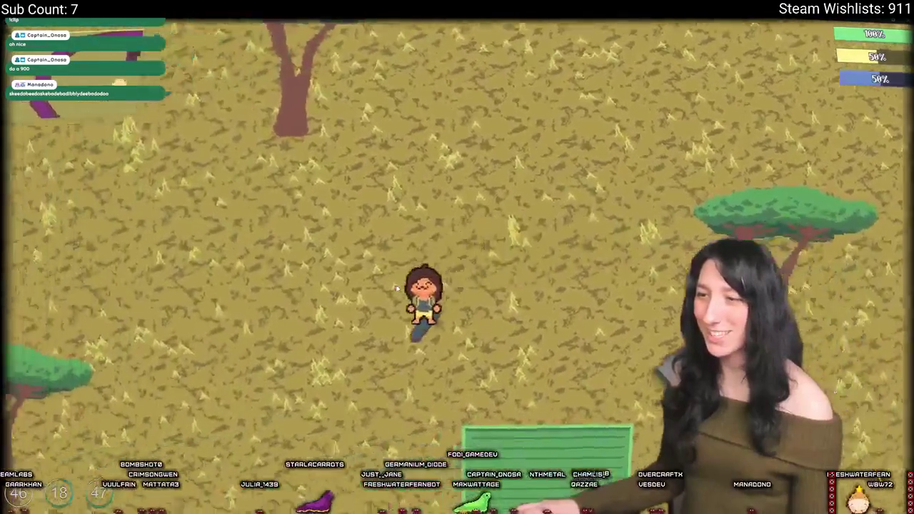
pyautogui.press('s')
pyautogui.press('d')
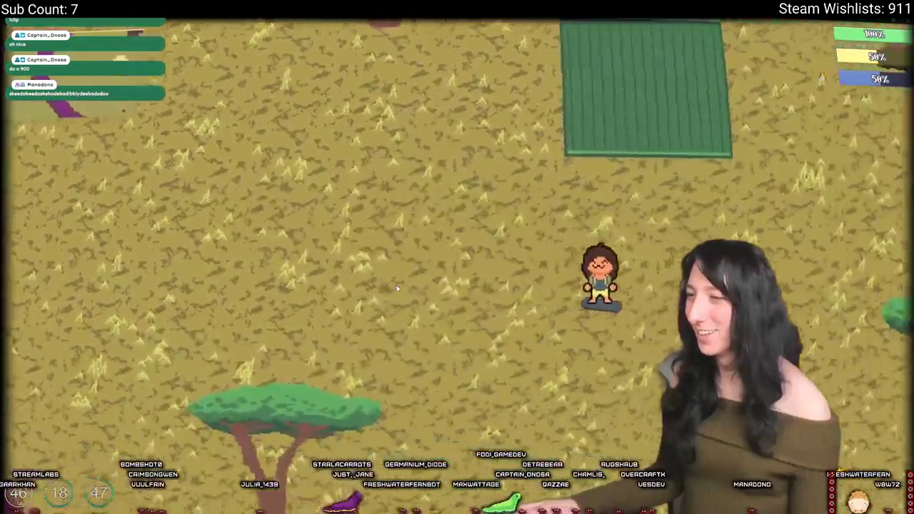
pyautogui.press('d')
pyautogui.press('w')
pyautogui.press('w')
pyautogui.press('d')
pyautogui.press('a')
pyautogui.press('s')
# - Toggle the inventory panel open and closed, then keep riding across the field
pyautogui.press('i')
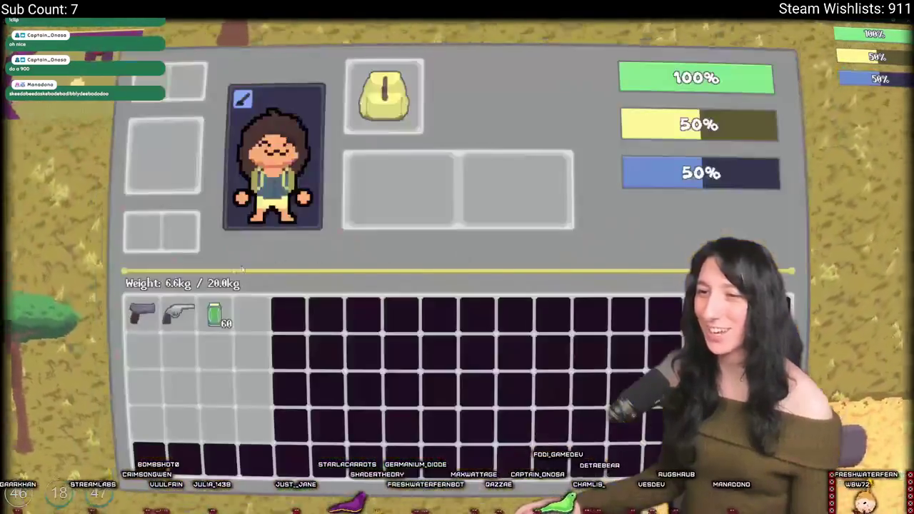
pyautogui.press('i')
pyautogui.press('d')
pyautogui.press('d')
pyautogui.press('s')
pyautogui.press('w')
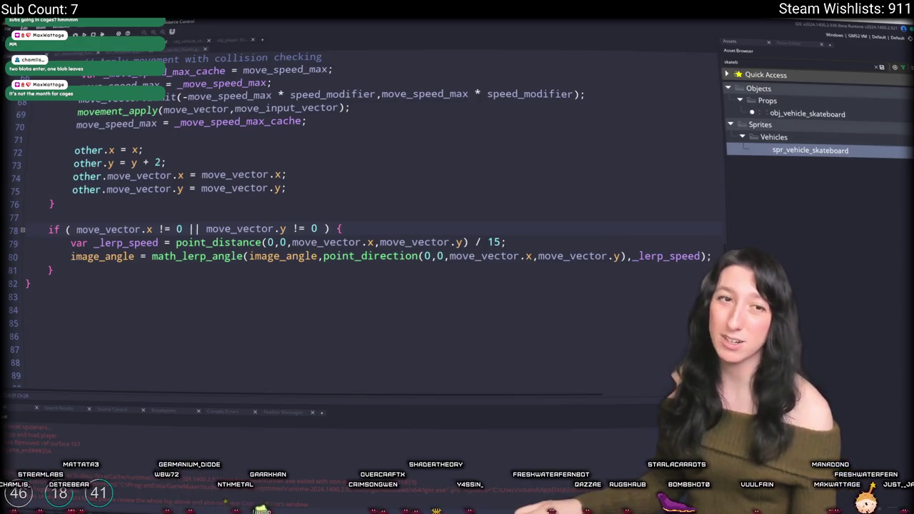
# - Switch to the browser showing Twitch's recommended live channels
pyautogui.hotkey('alt', 'Tab')
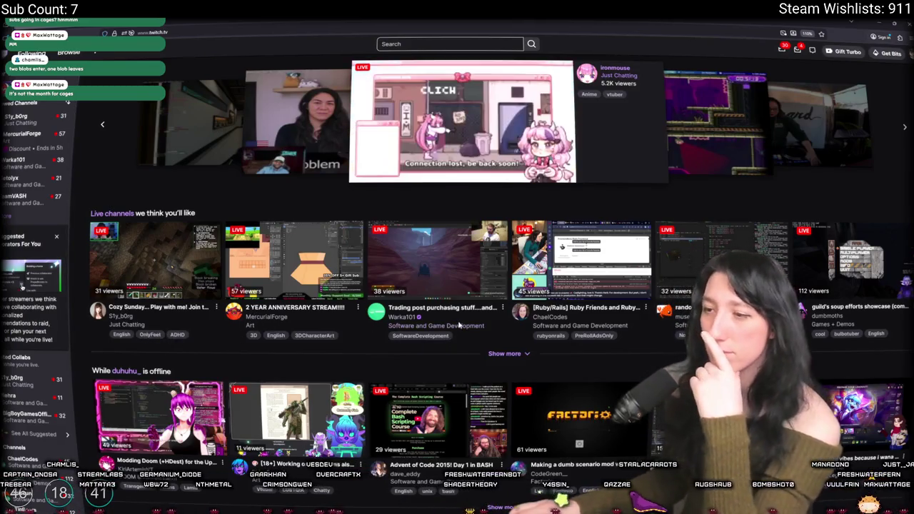
# - Browse the Software and Game Development category's live channels, sorted by viewers, for a raid target
pyautogui.click(456, 326)
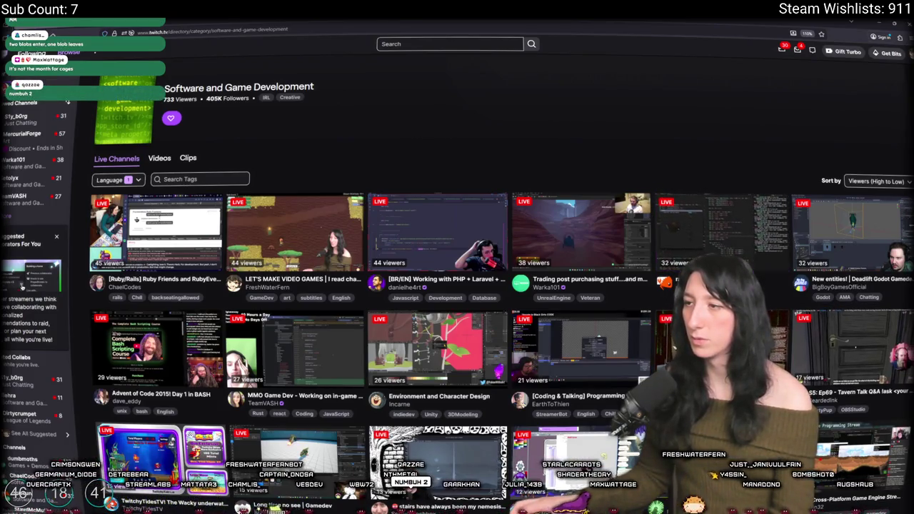
pyautogui.scroll(-2, 541, 345)
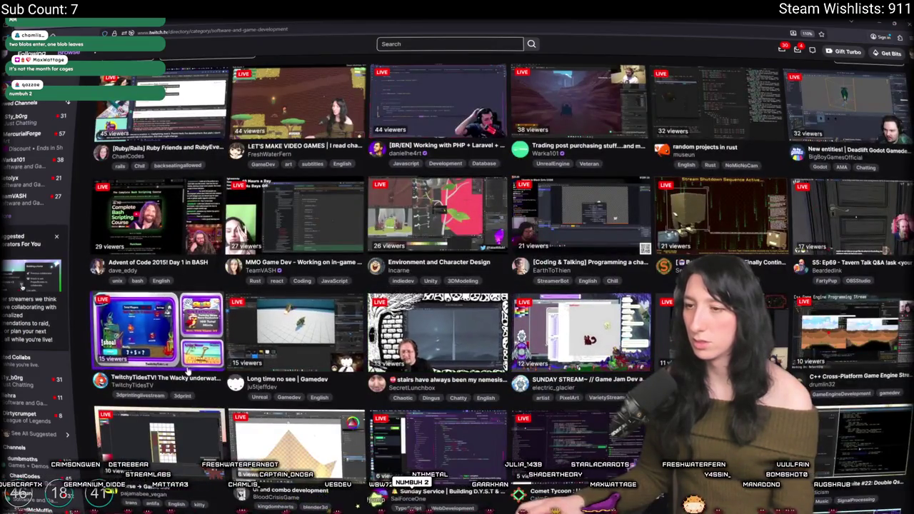
pyautogui.scroll(-8, 391, 251)
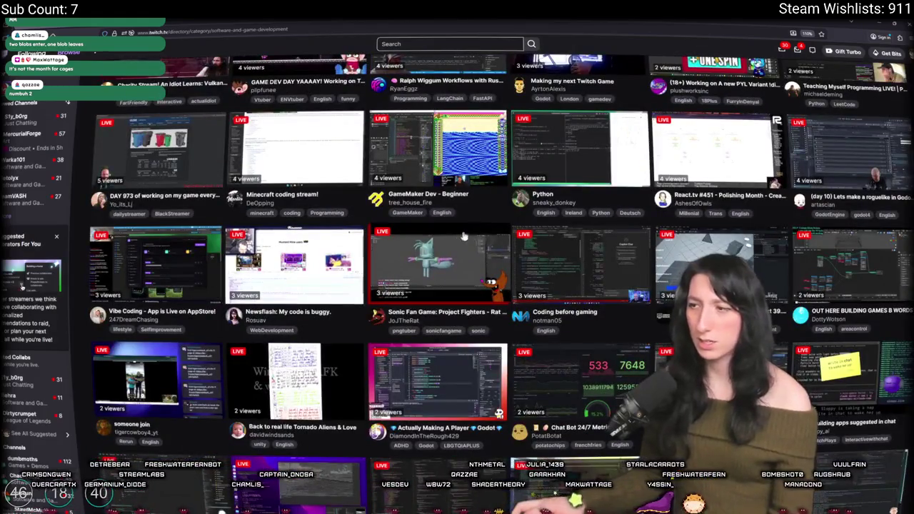
pyautogui.scroll(-3, 453, 243)
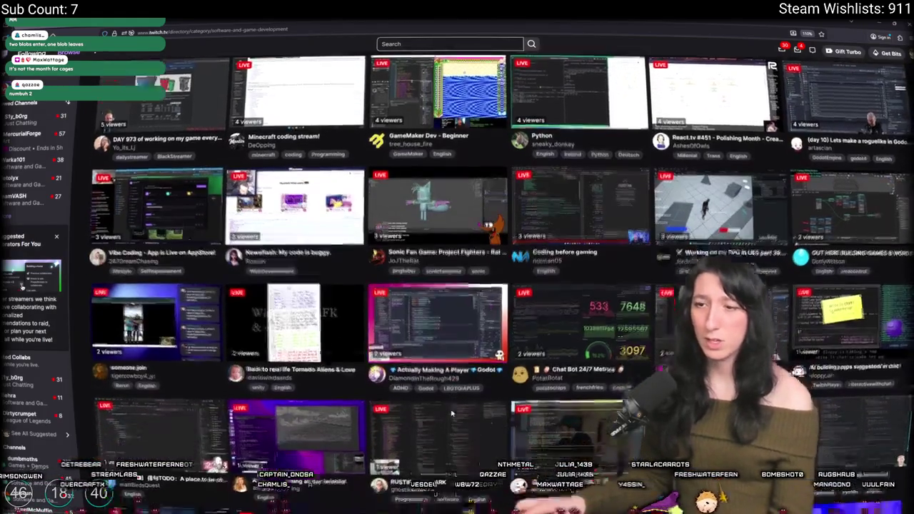
pyautogui.scroll(-3, 447, 274)
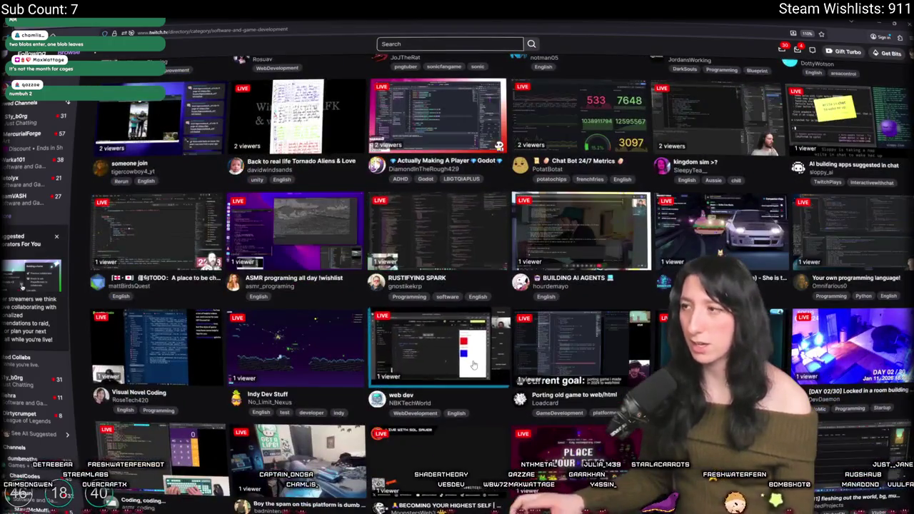
pyautogui.scroll(-3, 473, 343)
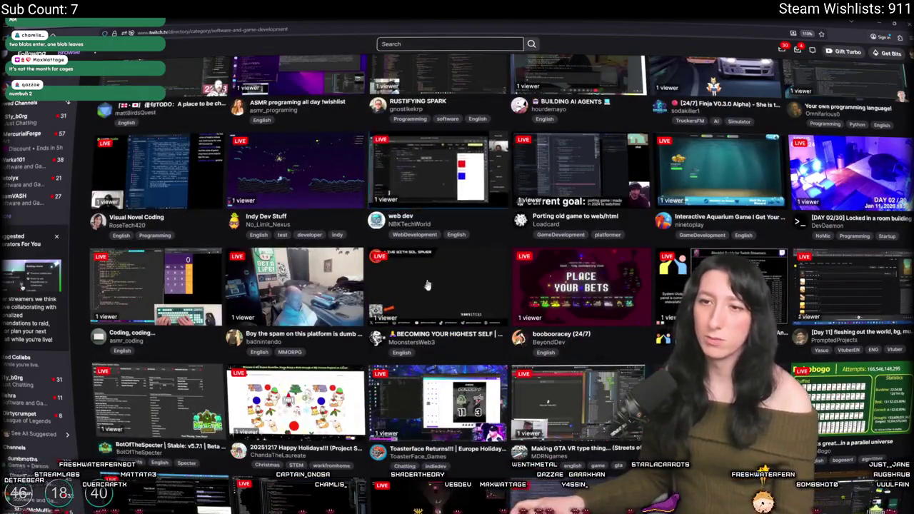
pyautogui.scroll(-5, 426, 295)
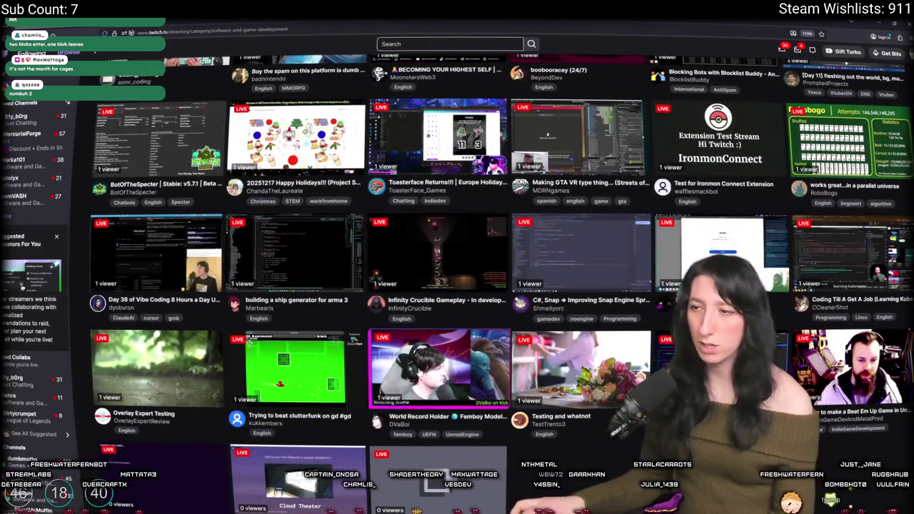
pyautogui.scroll(-1, 438, 368)
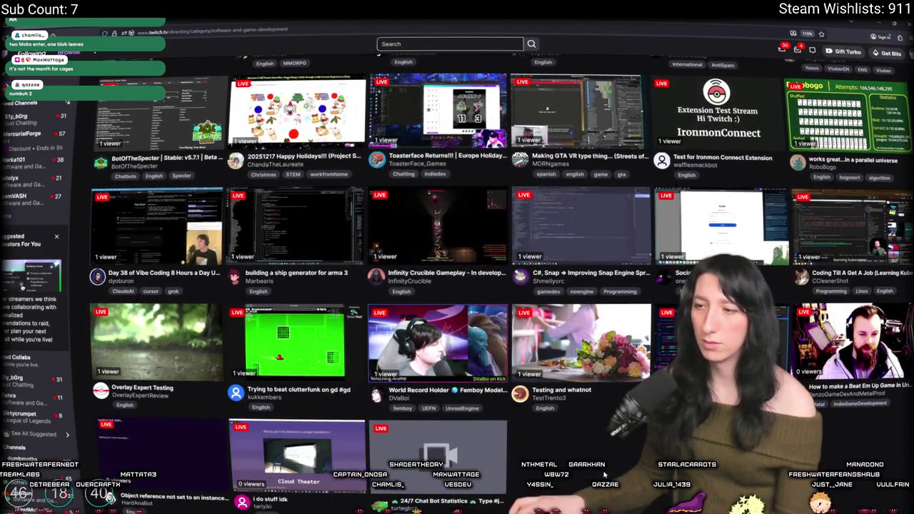
pyautogui.scroll(10, 431, 247)
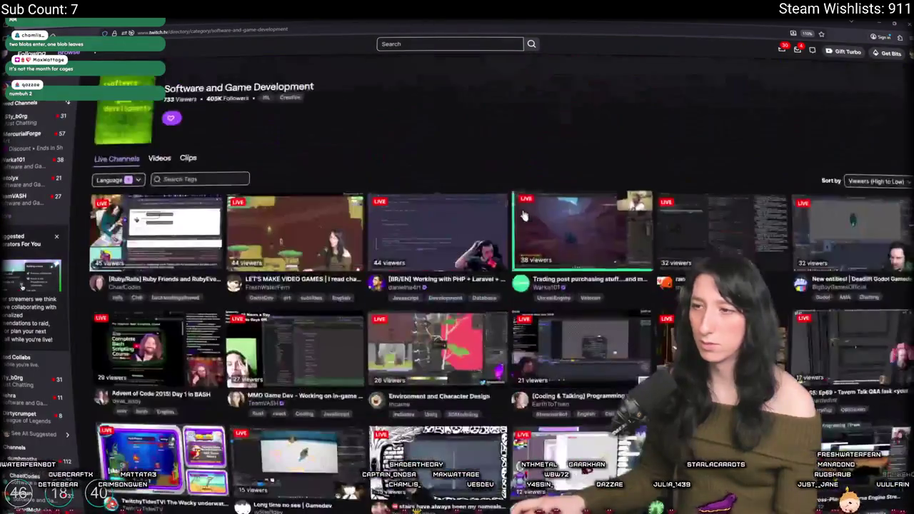
# - Open the 'Working with PHP + Laravel + FilamentPHP' stream, then return to the live channels list
pyautogui.click(425, 242)
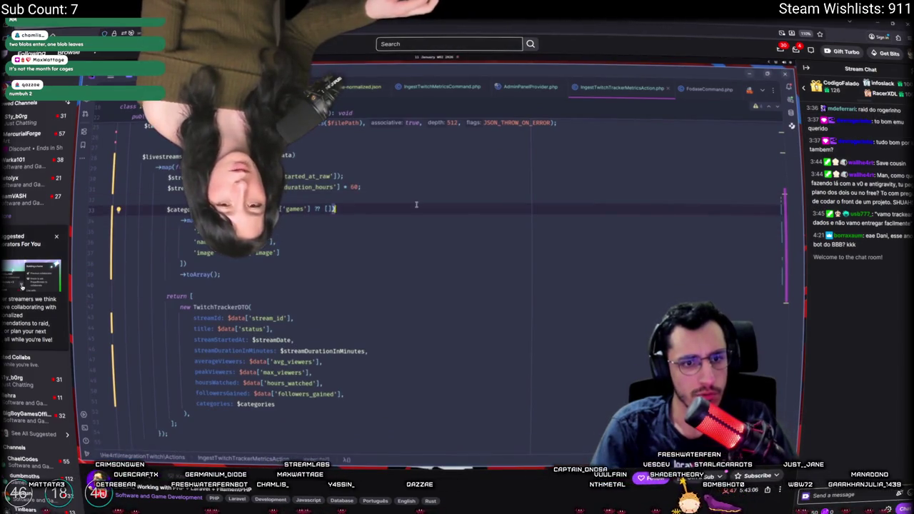
pyautogui.hotkey('alt', 'Left')
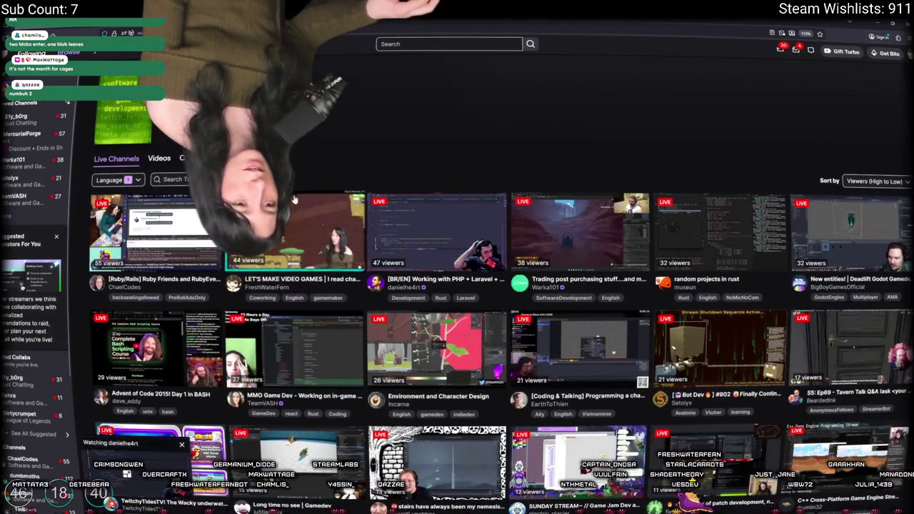